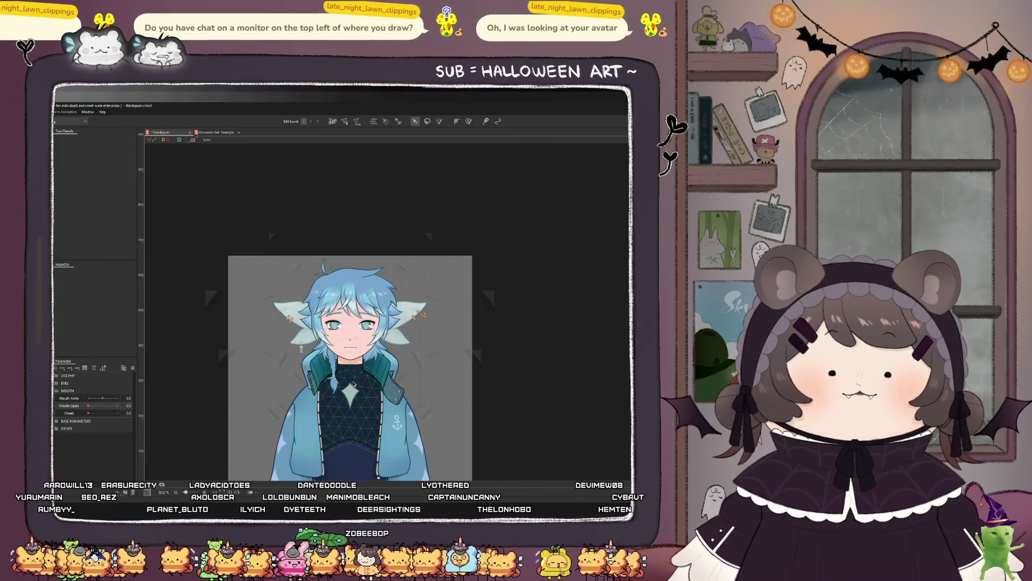
Step: Set Mouth Open to 1.0 and raise the top lip slightly
scroll(303, 284, up, 5)
scroll(310, 314, up, 3)
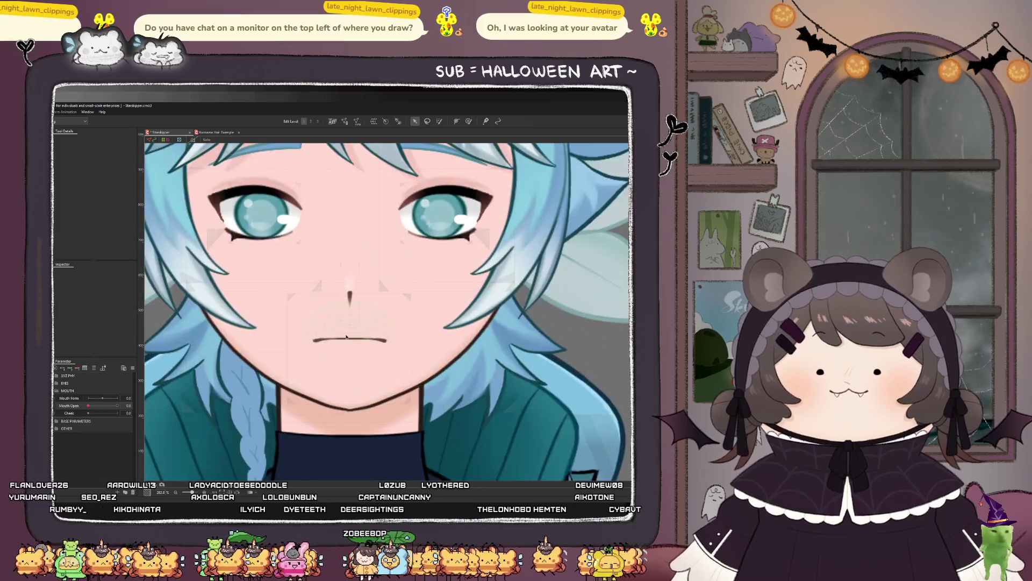
click(341, 338)
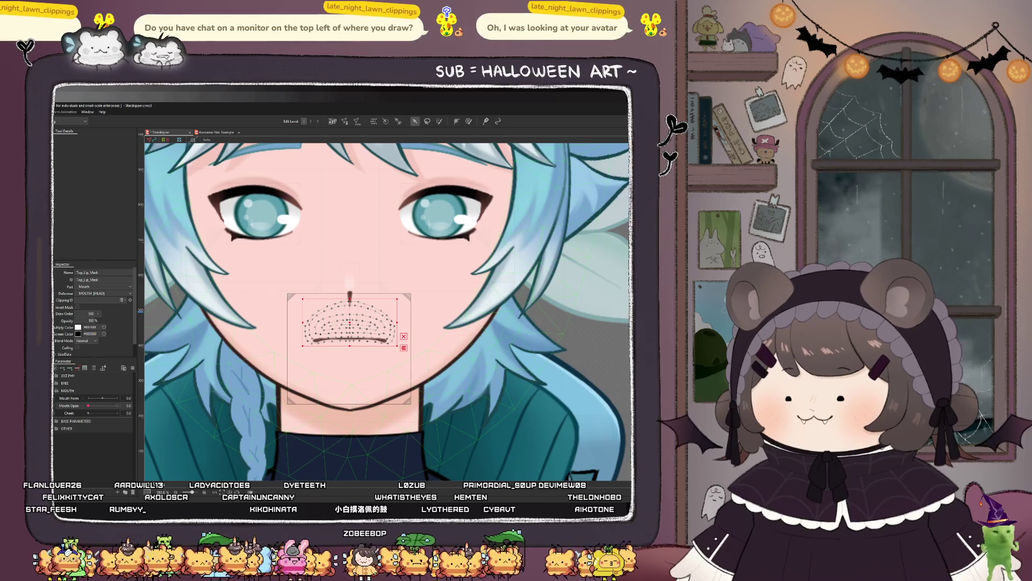
click(75, 399)
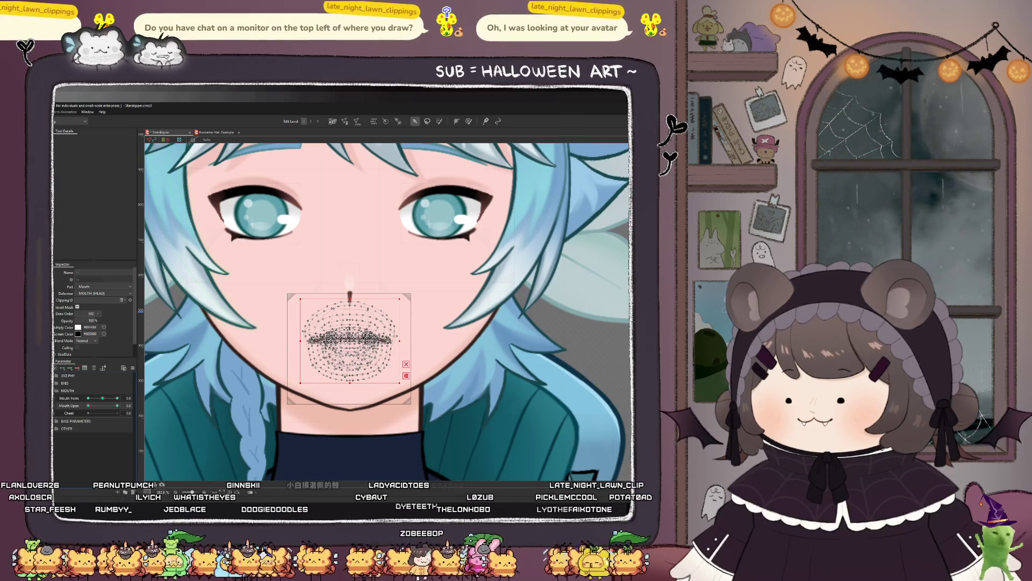
click(117, 405)
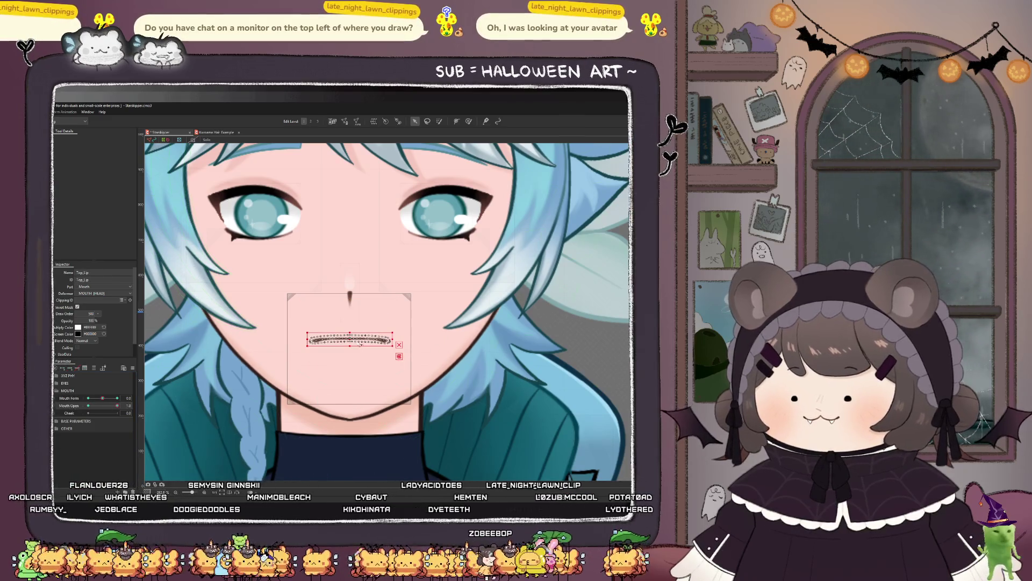
scroll(352, 339, up, 2)
drag(350, 338, 350, 335)
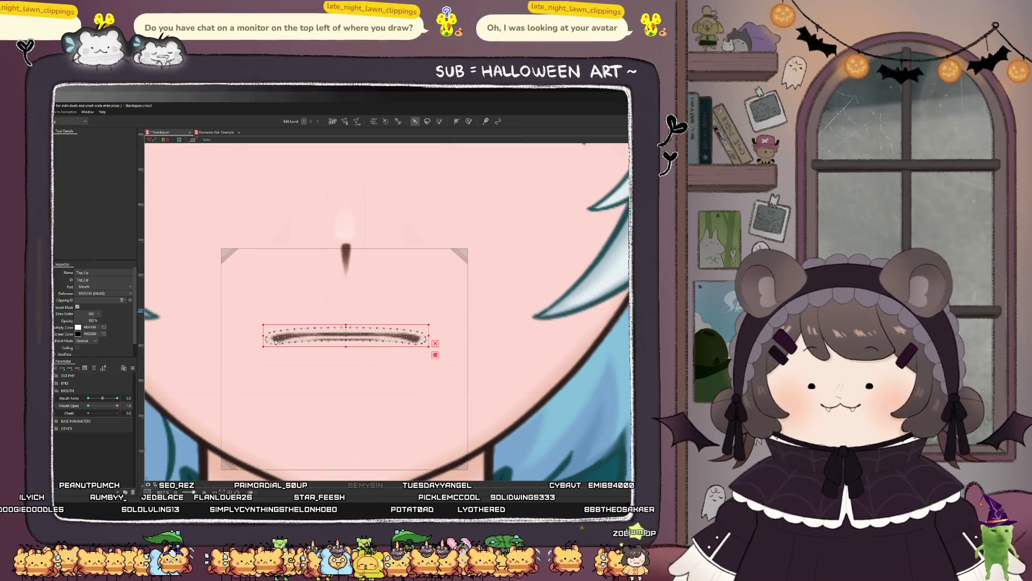
Step: Select the Top_Lip mesh and activate the deform path tool on it
scroll(298, 333, down, 3)
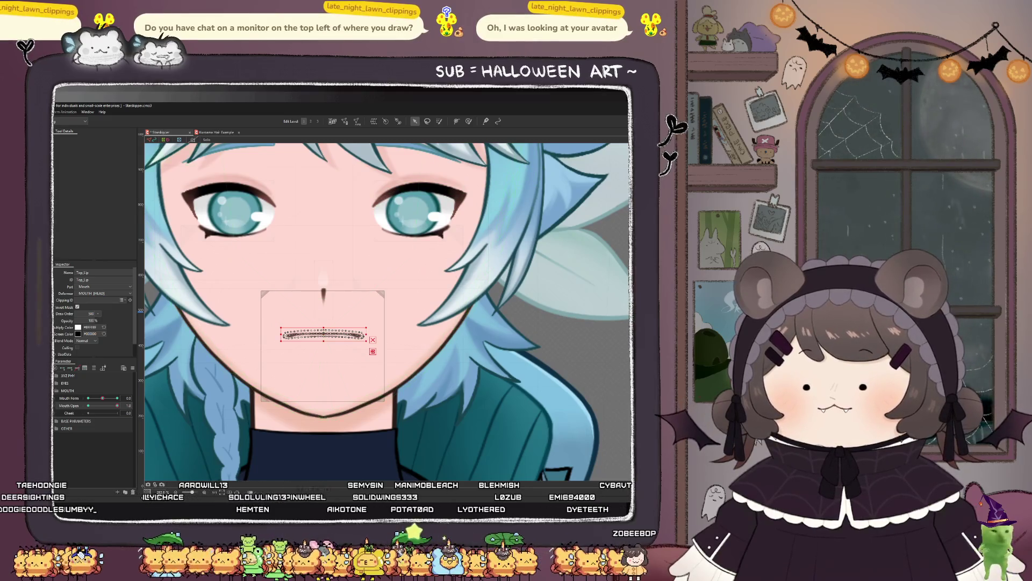
click(323, 297)
click(291, 336)
scroll(292, 336, up, 3)
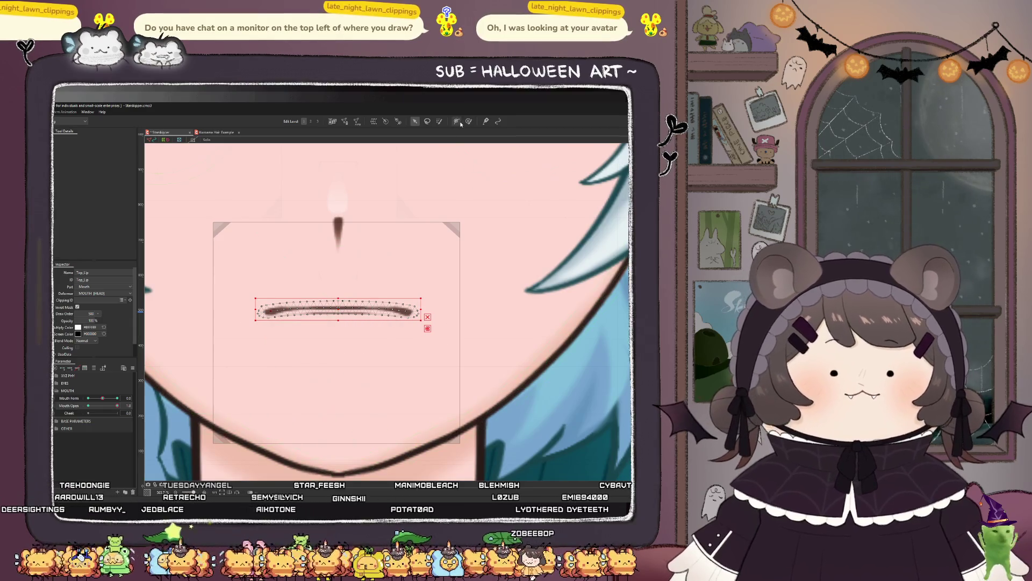
click(457, 122)
Step: Pull the top lip's ends down and its middle up, fine-tuning both side points
click(415, 121)
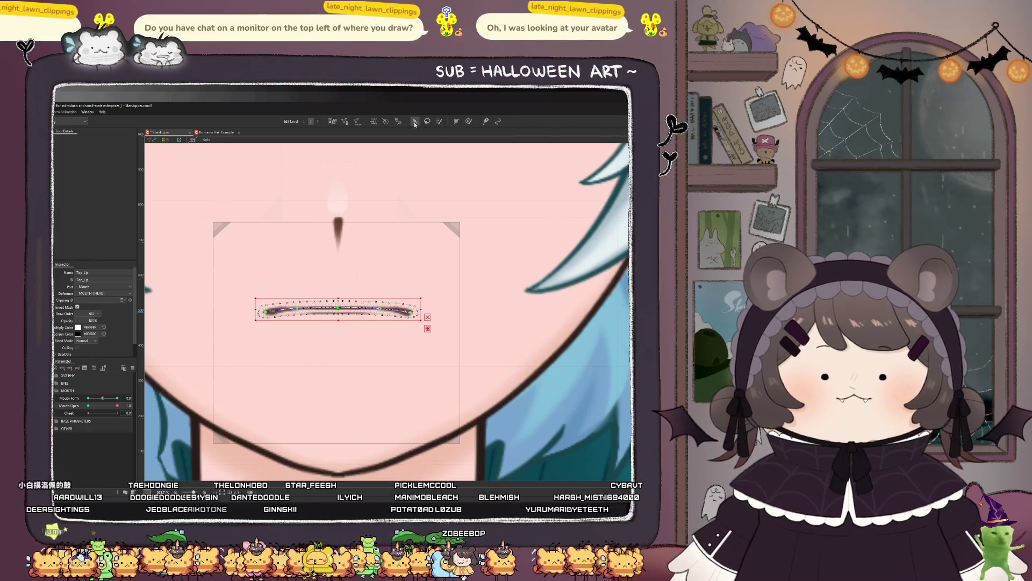
scroll(280, 304, up, 2)
drag(248, 333, 249, 350)
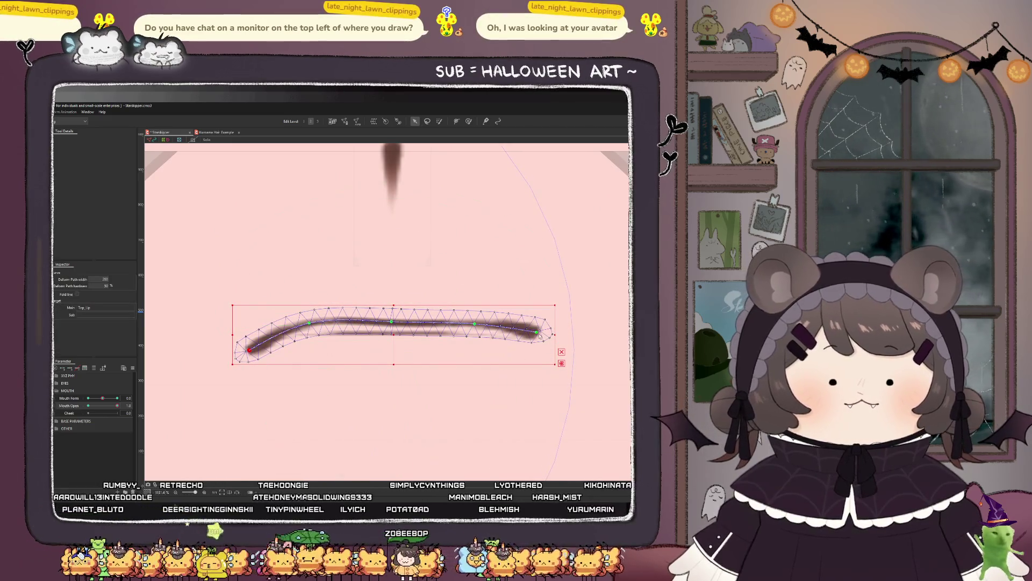
drag(537, 332, 537, 349)
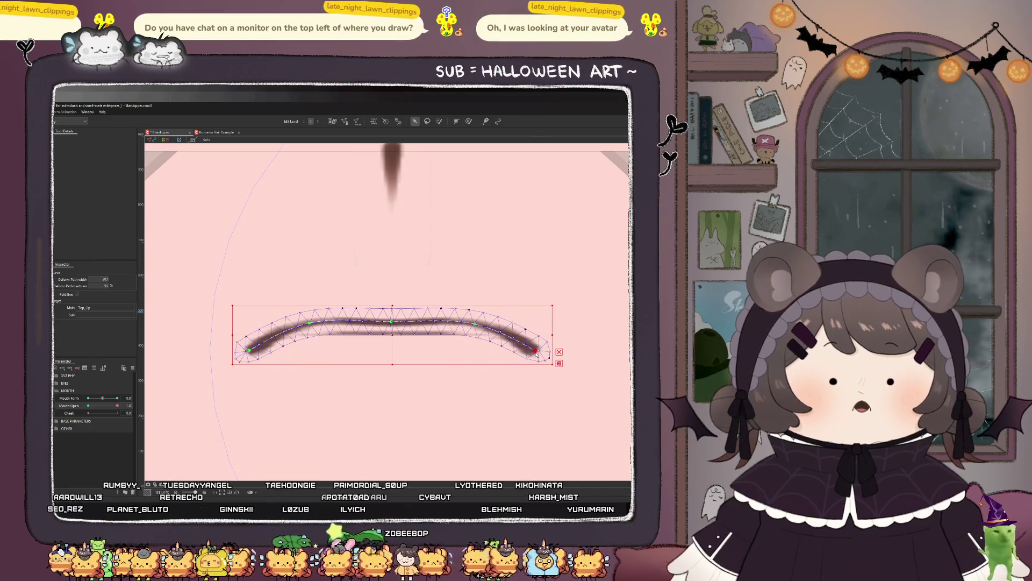
drag(391, 322, 391, 319)
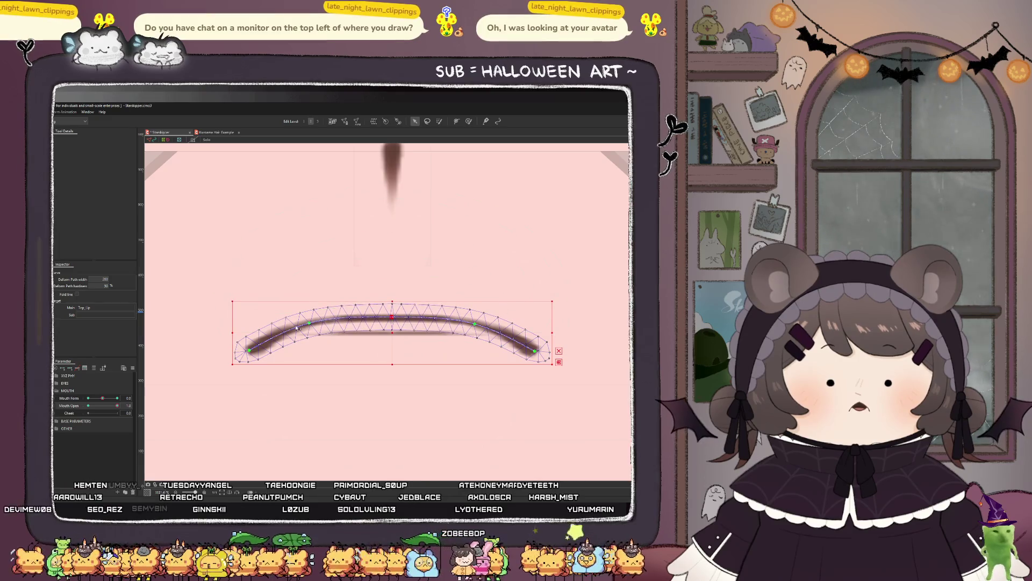
drag(310, 326, 306, 326)
drag(476, 324, 477, 323)
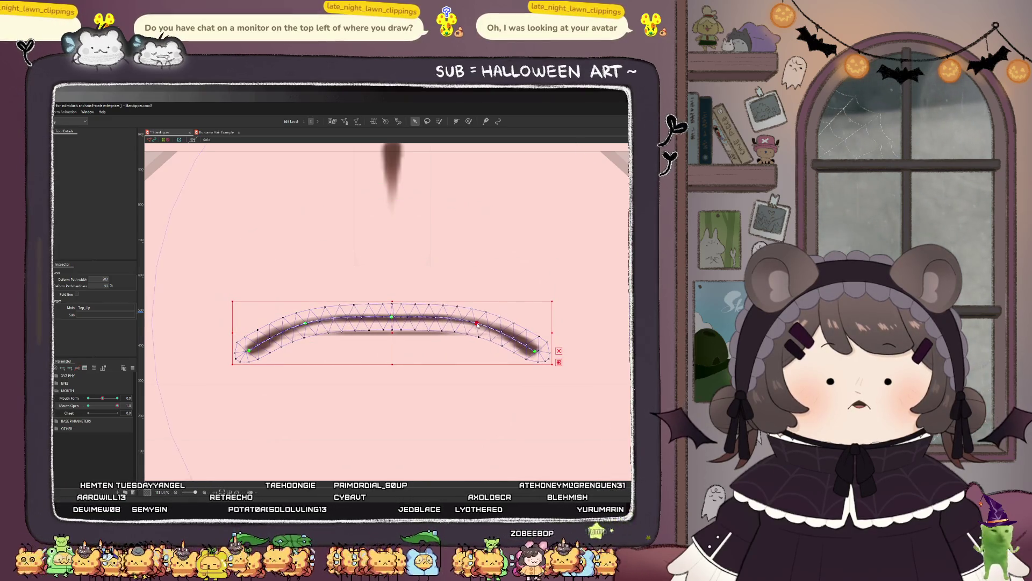
scroll(333, 313, down, 5)
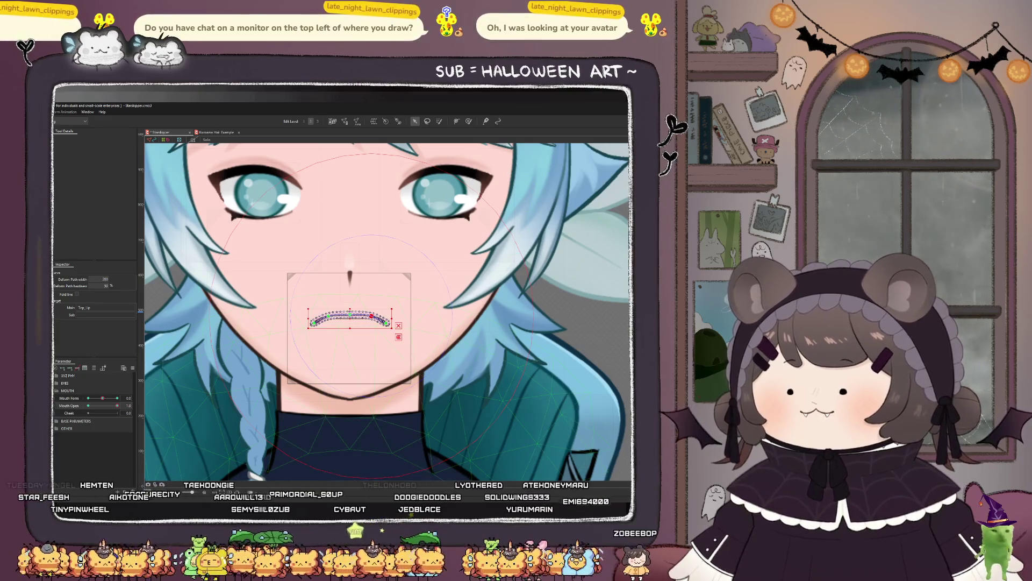
click(349, 317)
scroll(351, 314, up, 3)
Step: Brush-deform the top lip mask and its corners, undoing the unsatisfactory strokes
click(468, 121)
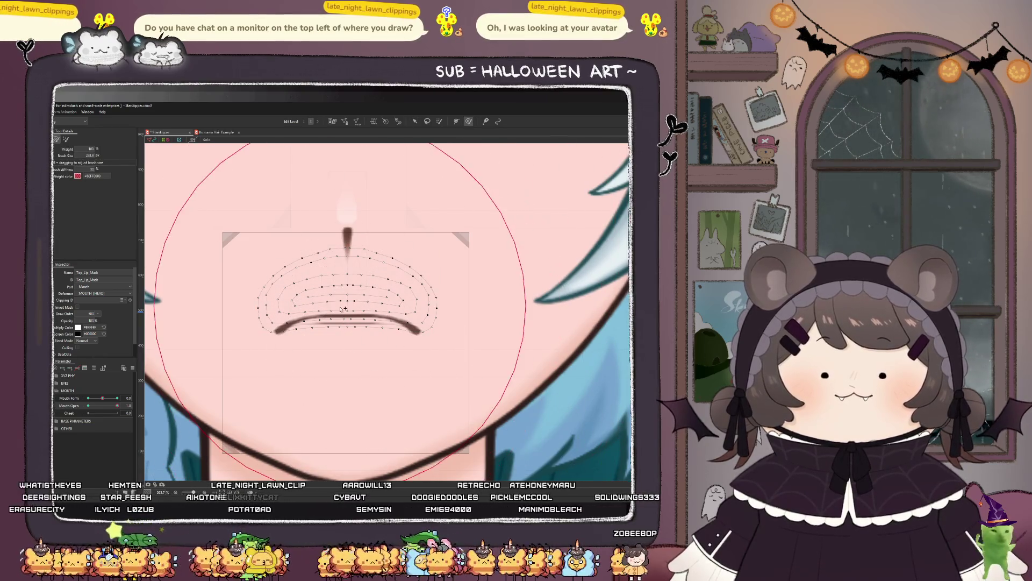
scroll(322, 344, up, 2)
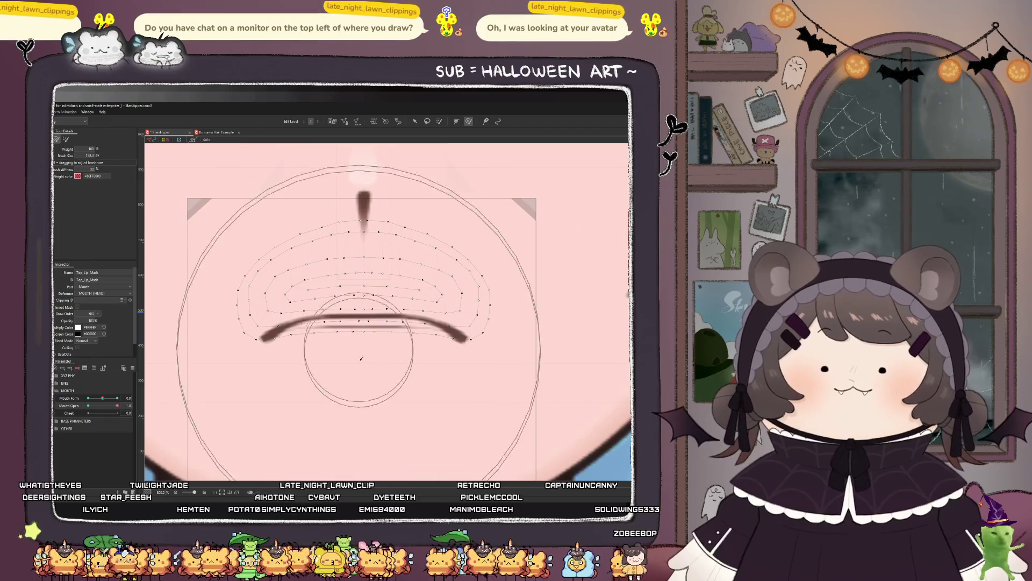
drag(360, 356, 358, 368)
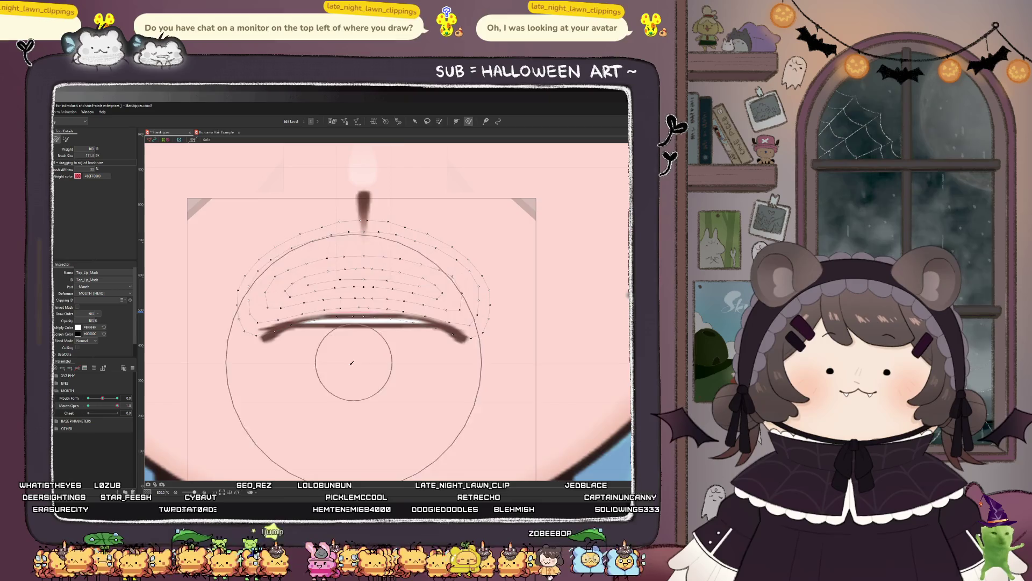
scroll(311, 365, up, 4)
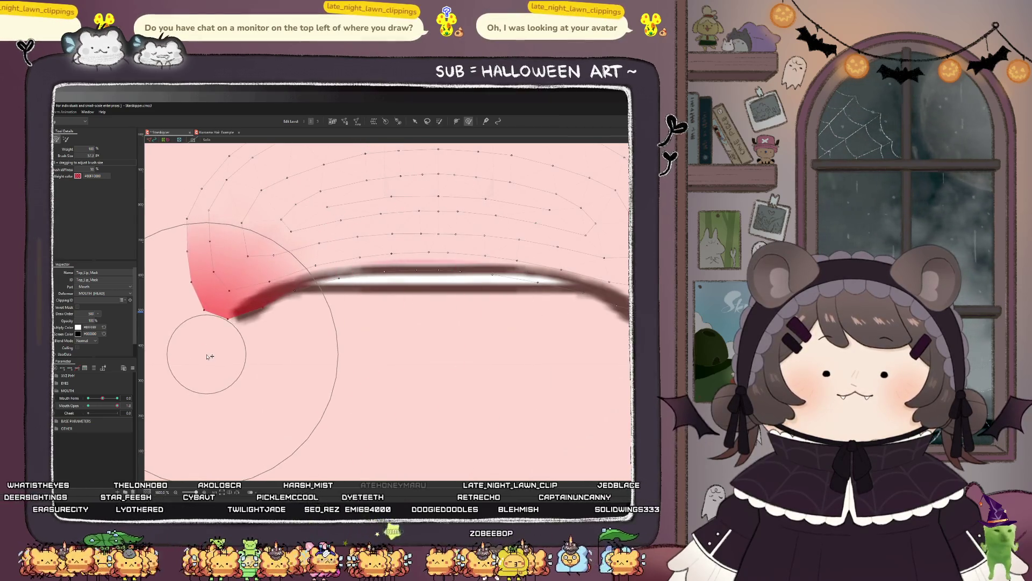
scroll(208, 350, down, 2)
key(ctrl+z)
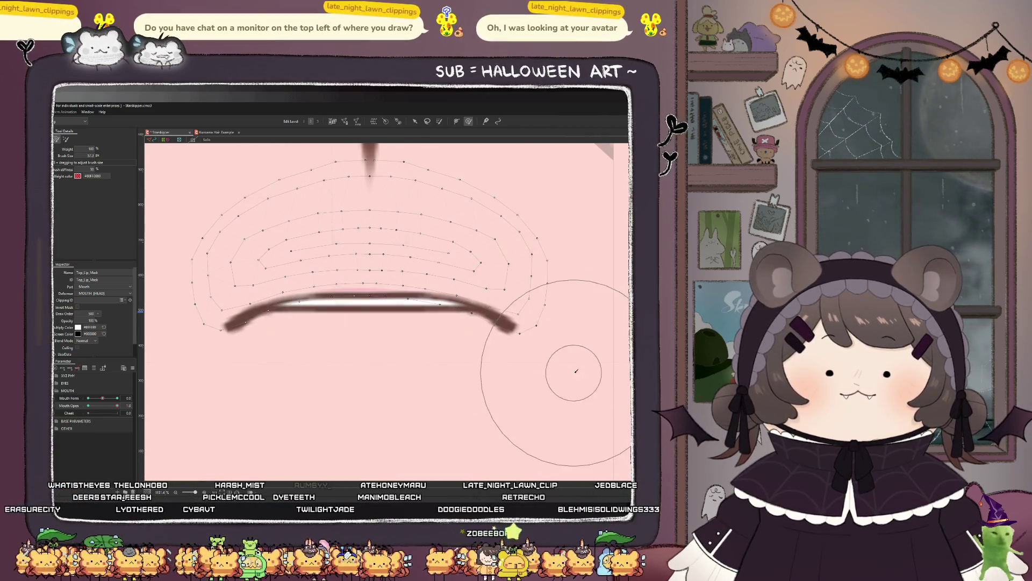
drag(556, 346, 553, 337)
key(ctrl+z)
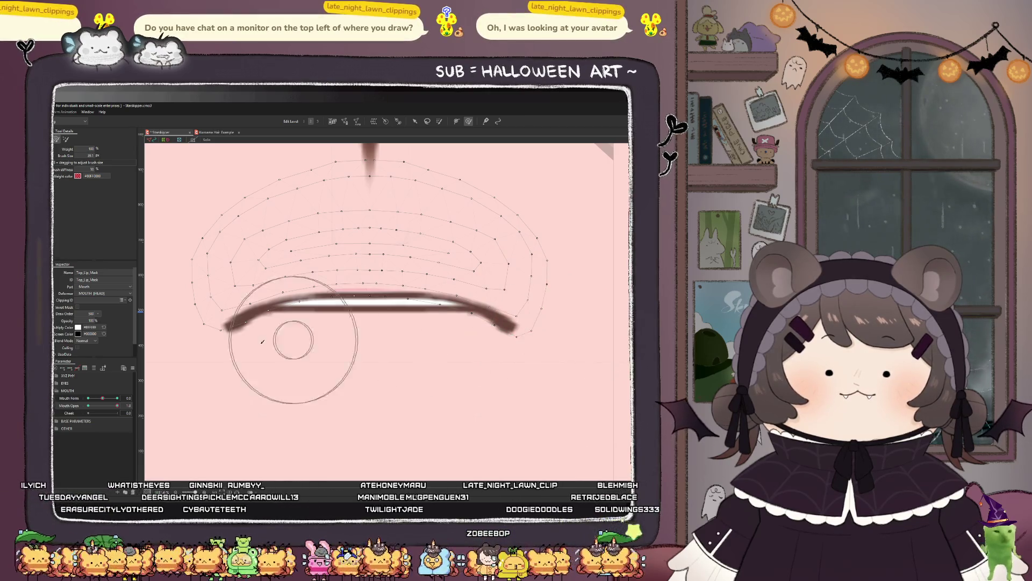
drag(212, 329, 204, 337)
key(ctrl+z)
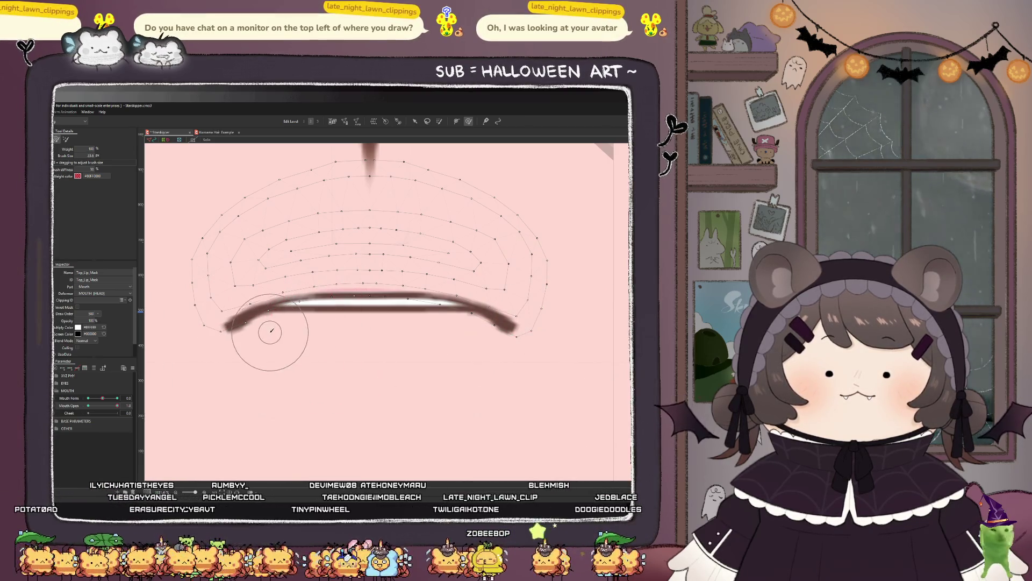
key(ctrl+z)
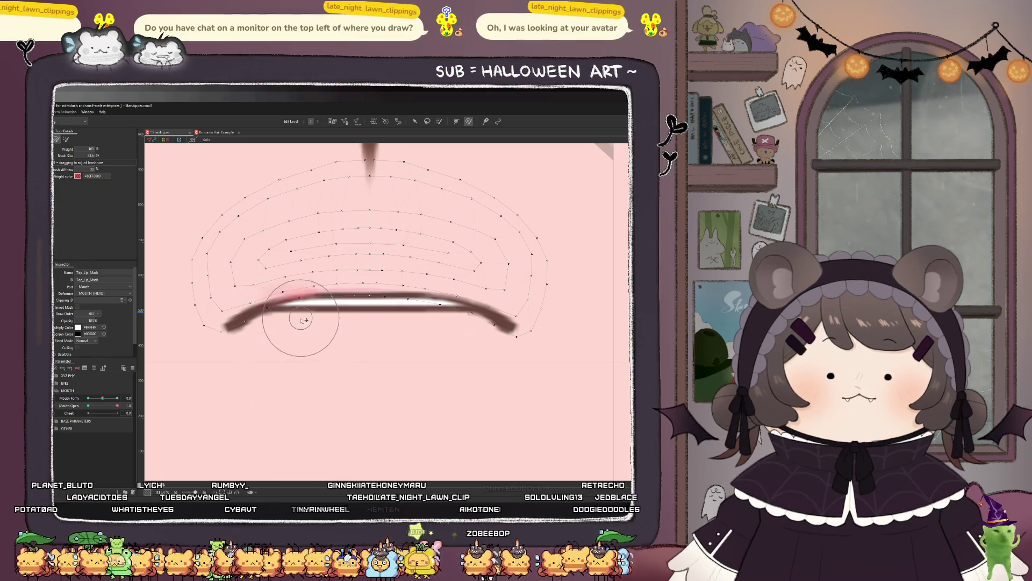
Step: Brush the mask along the upper lip and touch it up near the lip corners
mouse_move(348, 315)
mouse_down()
mouse_move(476, 320)
mouse_move(444, 297)
mouse_up()
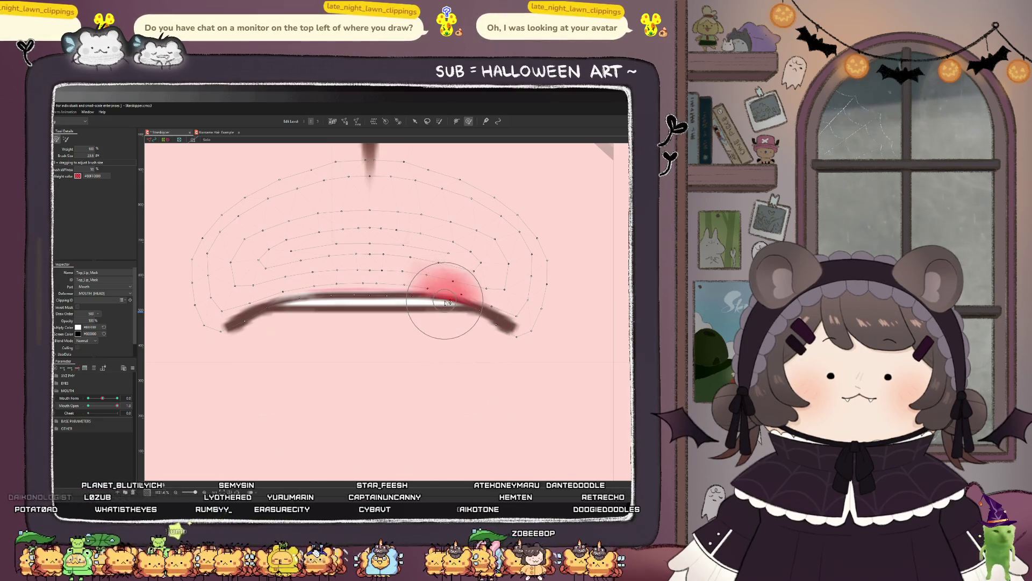
mouse_move(300, 311)
mouse_down()
mouse_move(284, 277)
mouse_move(441, 267)
mouse_move(414, 287)
mouse_move(397, 272)
mouse_move(354, 269)
mouse_move(290, 285)
mouse_up()
scroll(311, 311, up, 2)
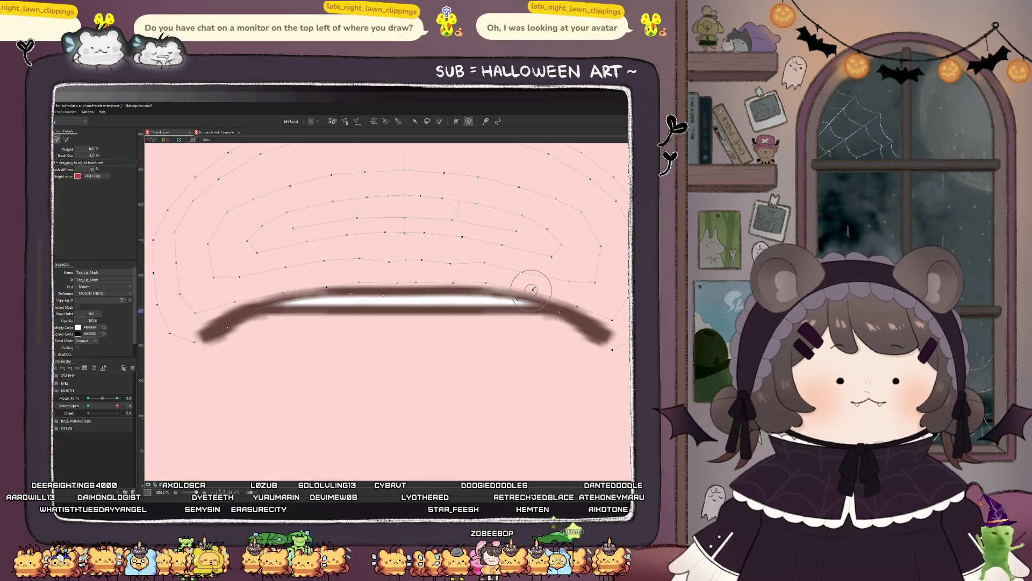
drag(486, 271, 484, 273)
scroll(371, 293, down, 3)
Step: Select the bottom lip mesh and move it down, flattening it
scroll(371, 293, down, 5)
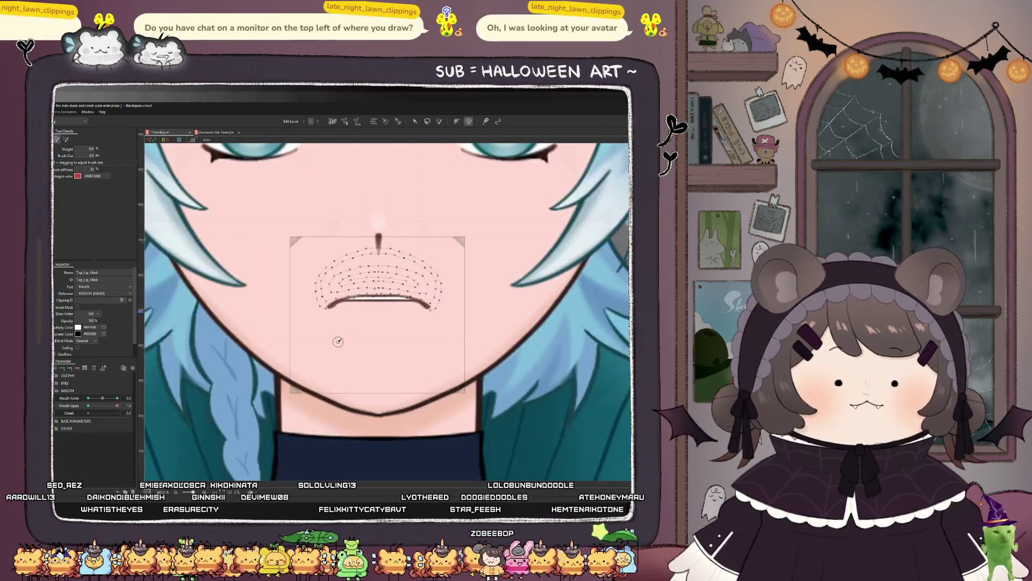
click(71, 408)
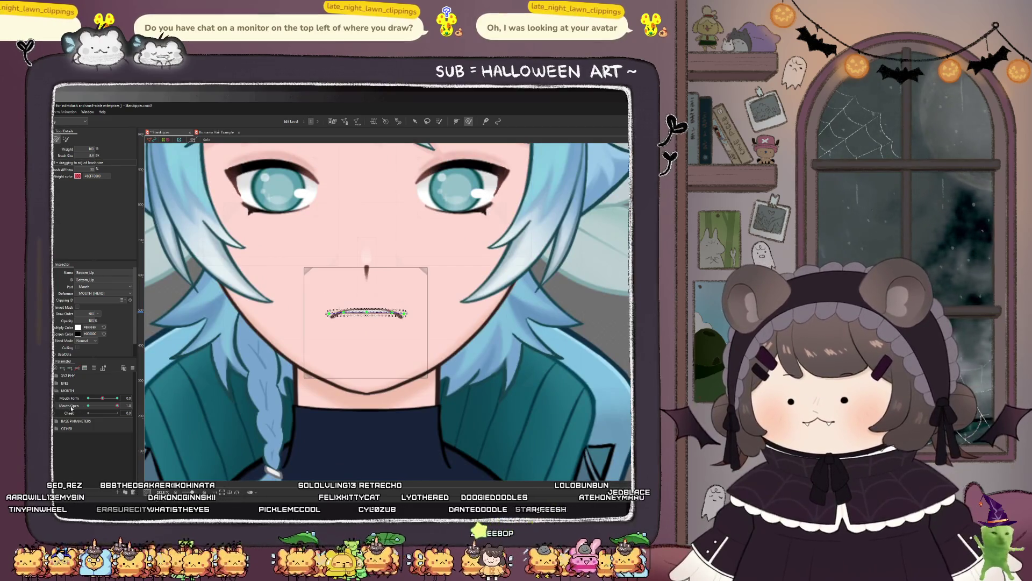
scroll(377, 281, up, 3)
click(415, 121)
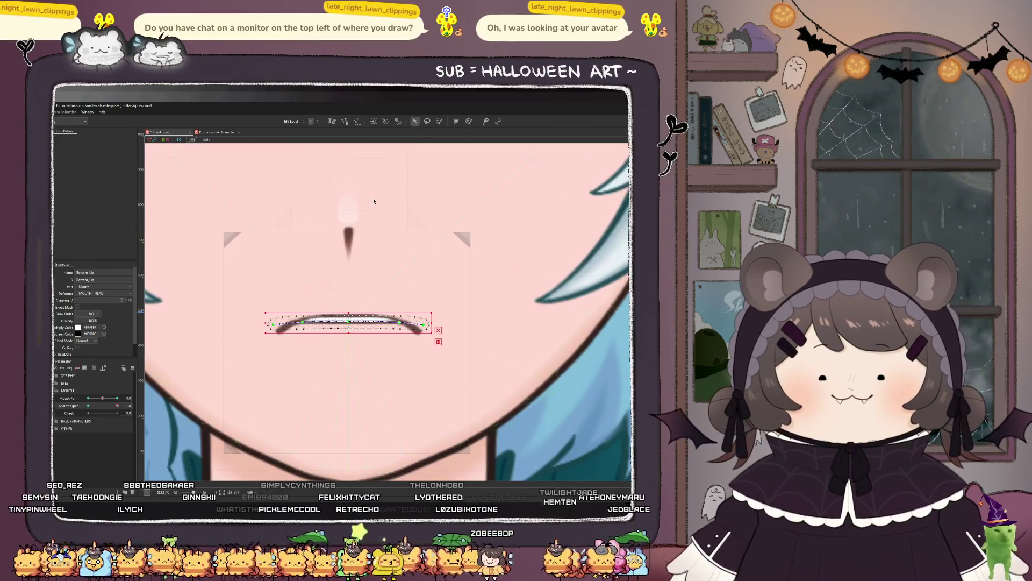
drag(355, 328, 353, 349)
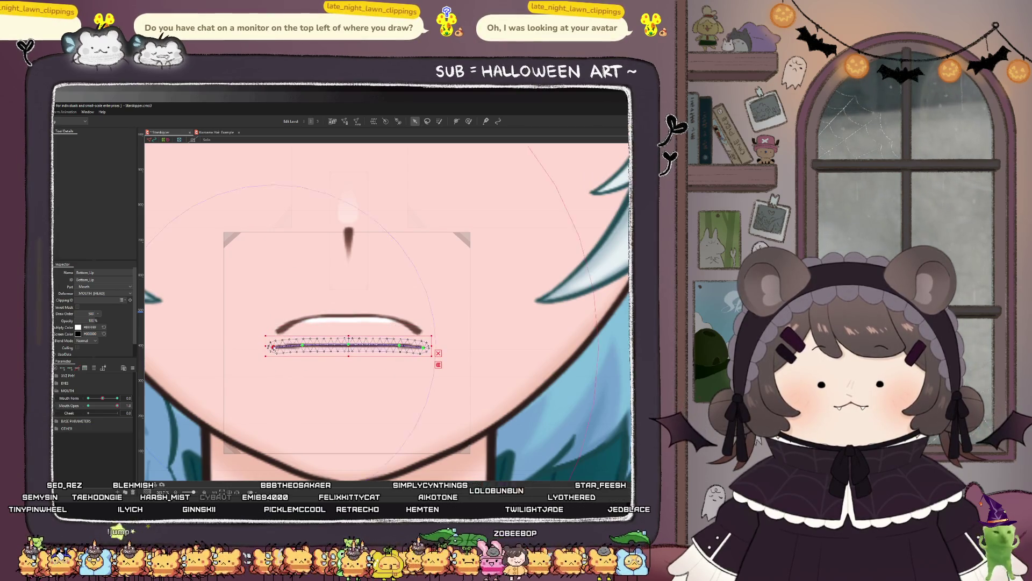
Step: Lift the bottom lip's ends and pull its middle down into a downward curve
drag(274, 347, 279, 331)
drag(424, 348, 419, 333)
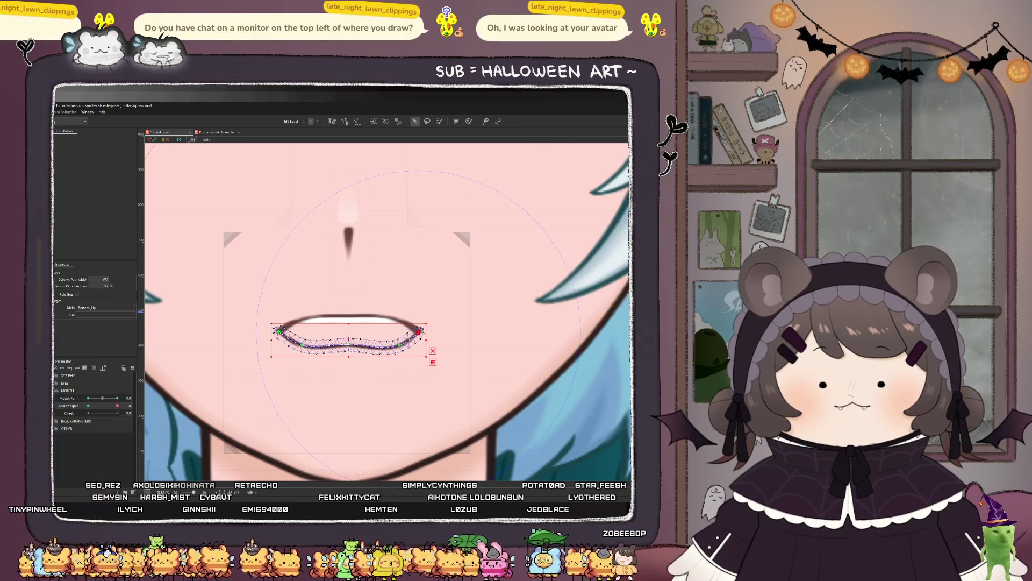
mouse_move(349, 347)
mouse_down()
mouse_move(345, 360)
mouse_move(299, 360)
mouse_up()
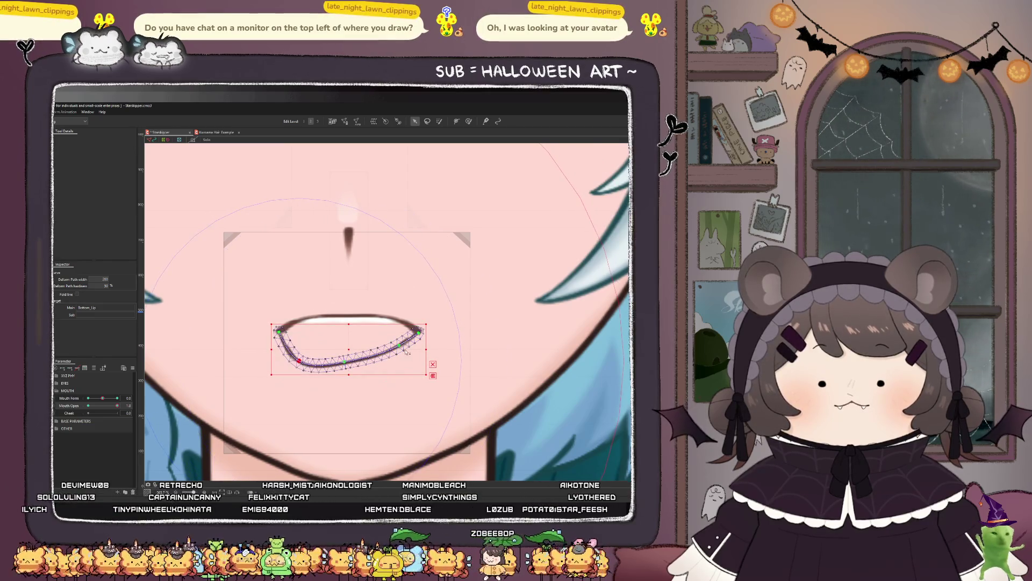
mouse_move(401, 347)
mouse_down()
mouse_move(398, 365)
mouse_move(350, 373)
mouse_up()
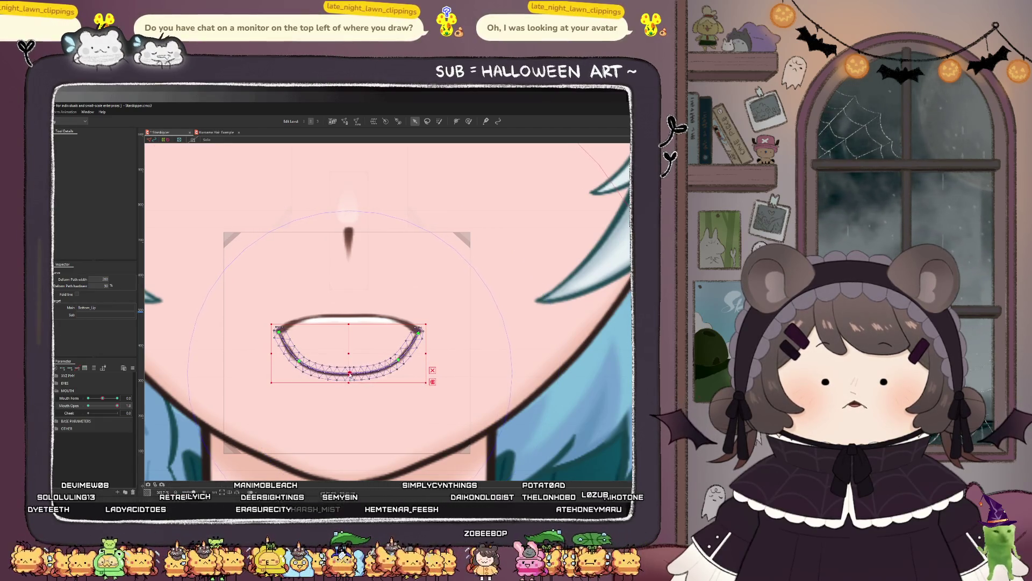
click(300, 360)
click(399, 358)
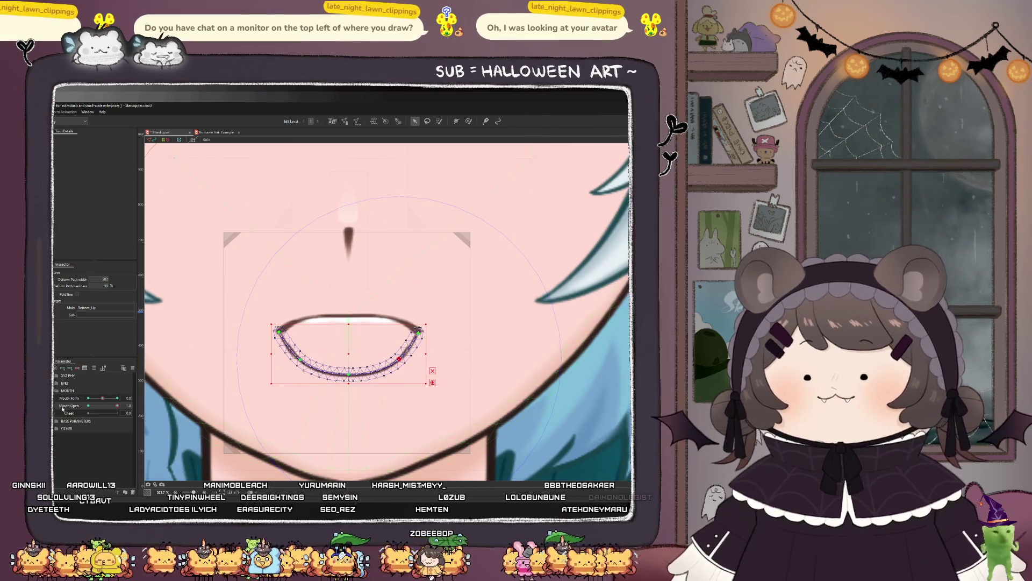
click(197, 375)
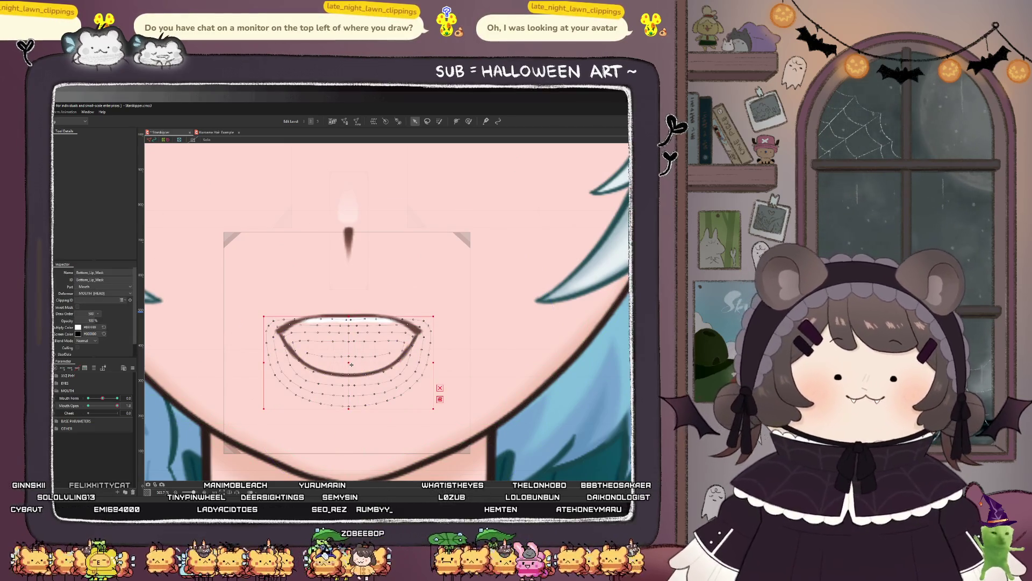
Step: Drag the Bottom_Lip_Mask down to reveal the teeth and tongue
drag(348, 364, 355, 417)
scroll(349, 379, down, 6)
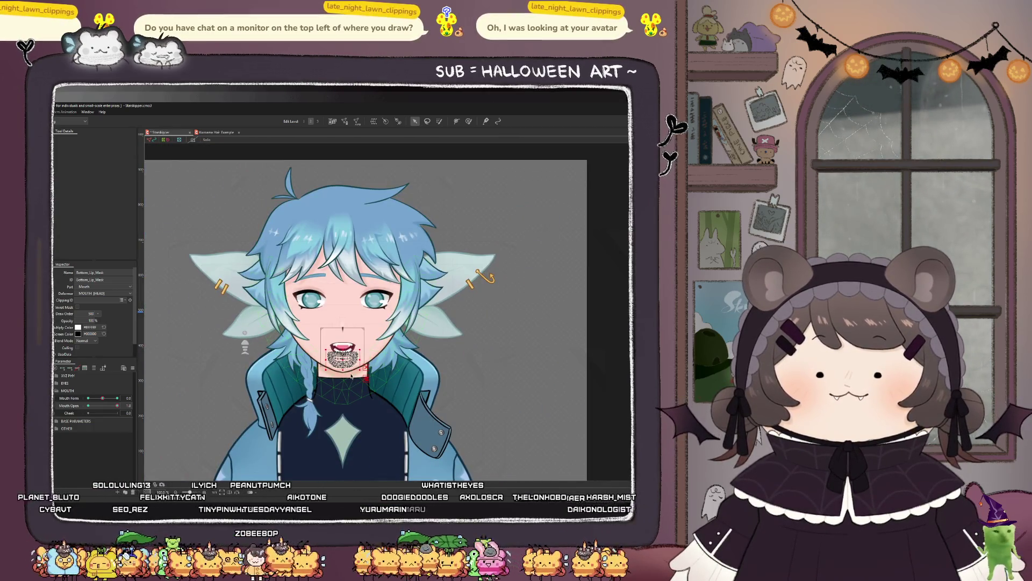
scroll(350, 374, up, 6)
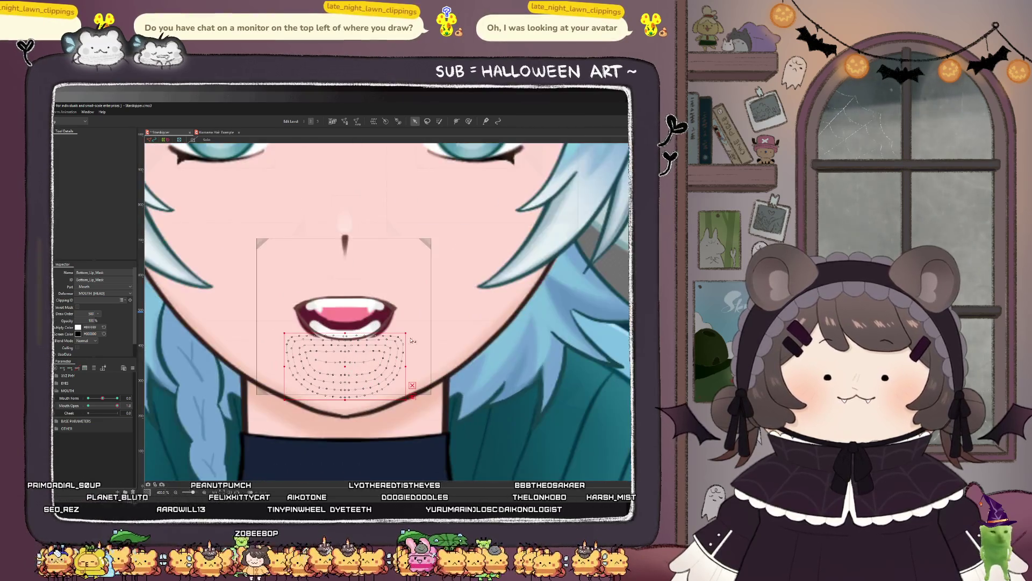
Step: Brush the mask's left and right sides toward the lowered lip
click(469, 121)
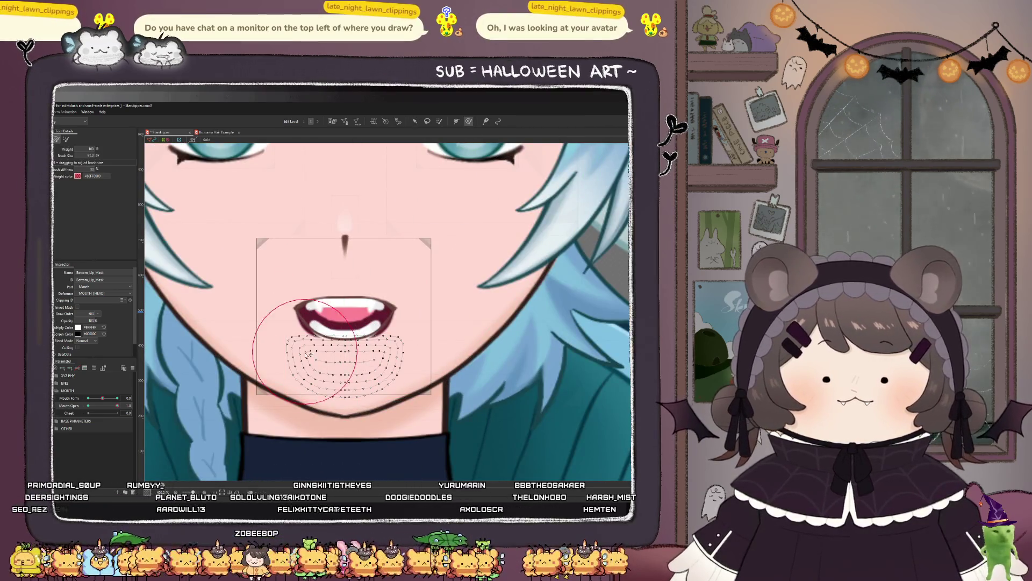
scroll(295, 343, up, 2)
mouse_move(294, 343)
mouse_down()
mouse_move(293, 363)
mouse_move(246, 315)
mouse_move(245, 295)
mouse_up()
drag(259, 341, 290, 345)
key(ctrl+z)
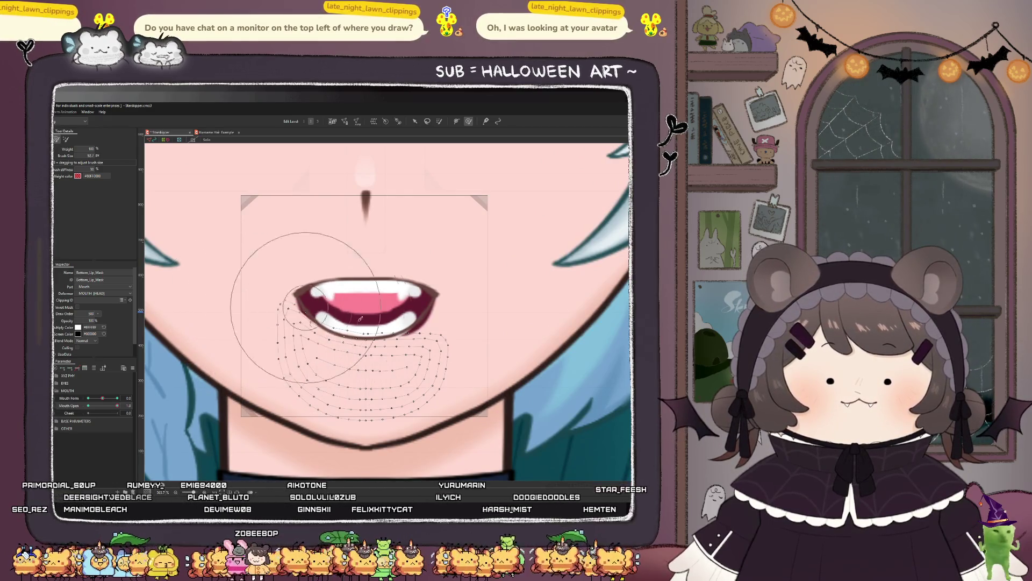
mouse_move(387, 371)
mouse_down()
mouse_move(447, 353)
mouse_move(461, 334)
mouse_move(452, 323)
mouse_move(467, 273)
mouse_up()
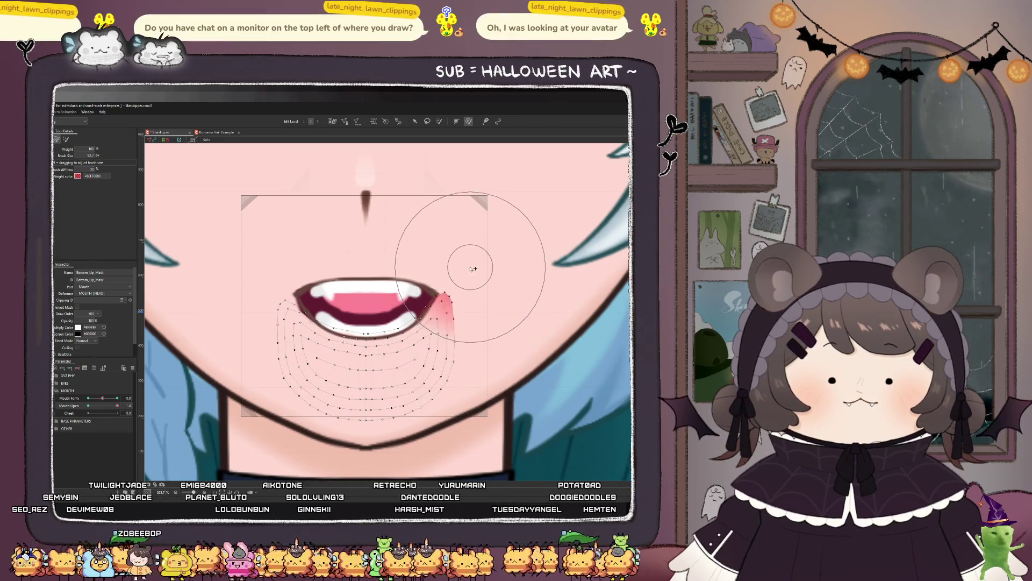
scroll(467, 271, up, 3)
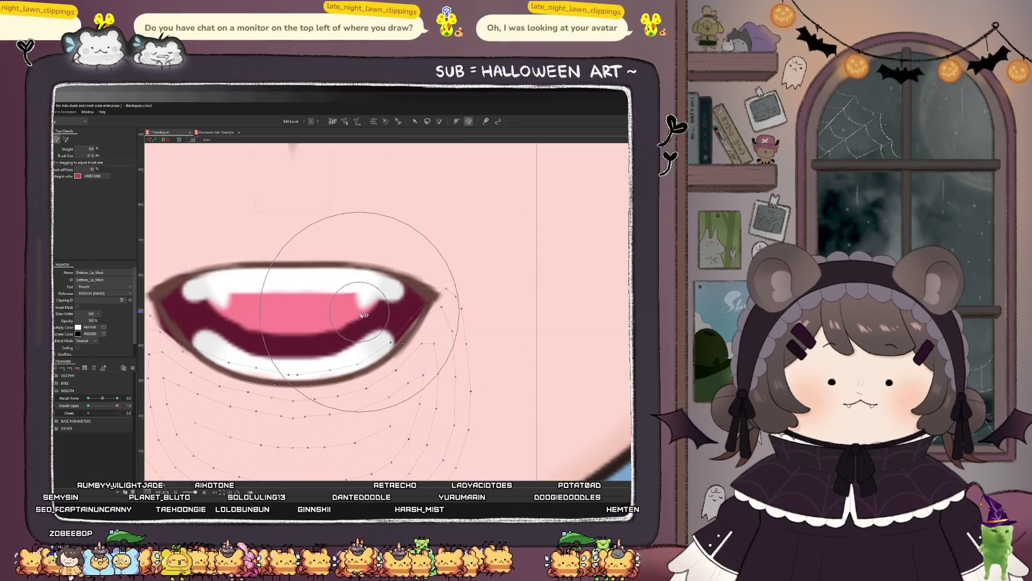
mouse_move(409, 354)
mouse_down()
mouse_move(369, 320)
mouse_move(300, 358)
mouse_move(265, 357)
mouse_up()
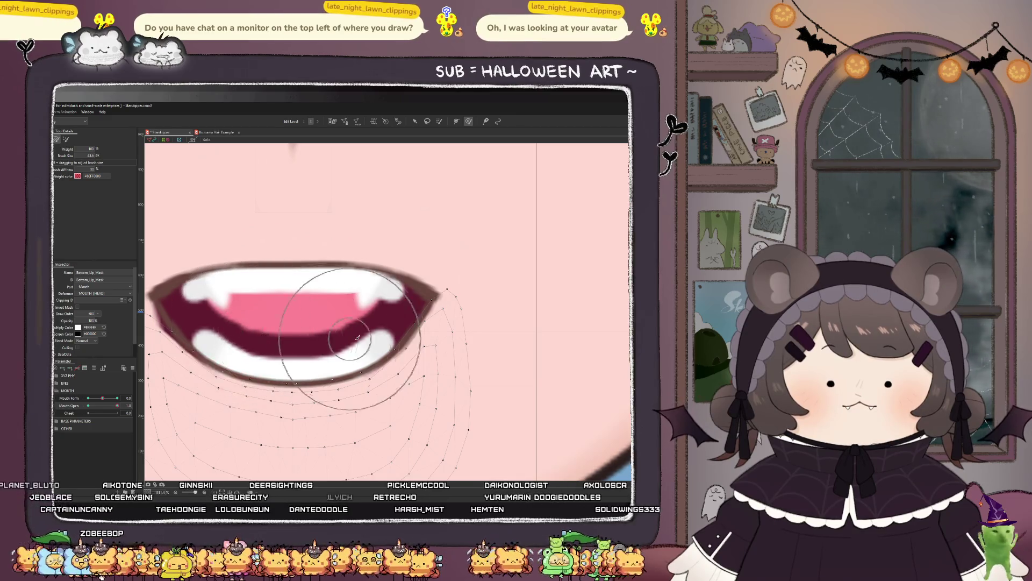
scroll(234, 328, down, 2)
scroll(234, 327, up, 1)
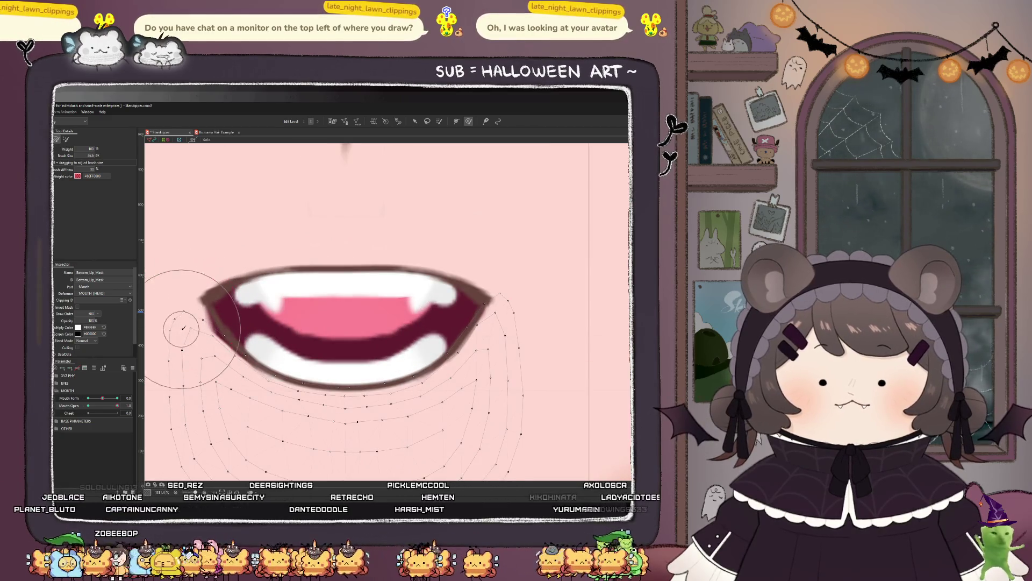
Step: Refine the mask at the left corner and under the lower lip, undoing unwanted strokes
mouse_move(180, 322)
mouse_down()
mouse_move(173, 339)
mouse_move(176, 297)
mouse_move(204, 355)
mouse_move(231, 346)
mouse_move(272, 392)
mouse_move(300, 388)
mouse_up()
key(ctrl+z)
key(ctrl+z)
key(ctrl+z)
key(ctrl+z)
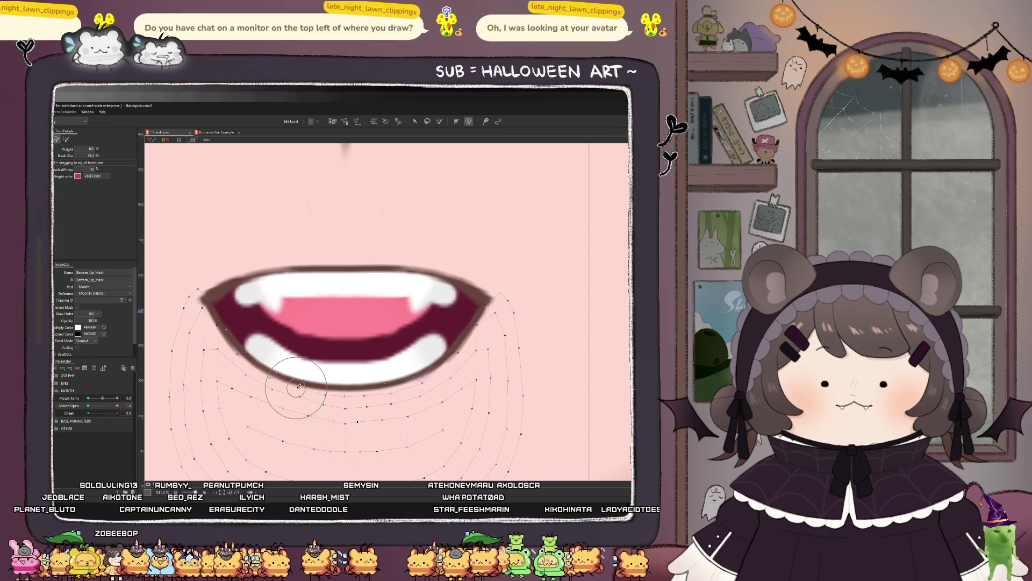
scroll(358, 358, down, 2)
scroll(393, 383, up, 2)
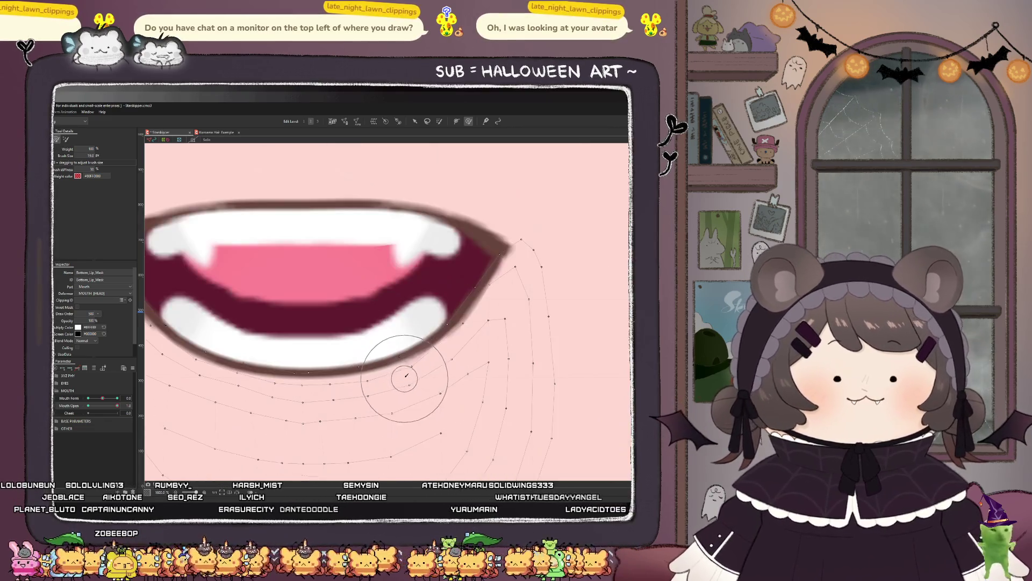
drag(400, 368, 368, 382)
key(ctrl+z)
key(ctrl+z)
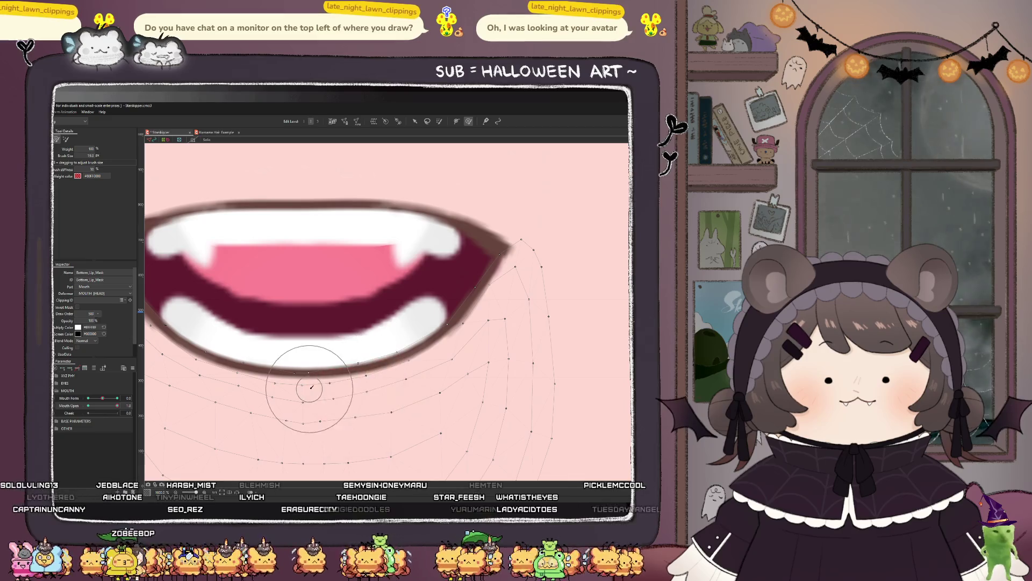
drag(299, 390, 304, 388)
key(ctrl+z)
scroll(275, 387, down, 6)
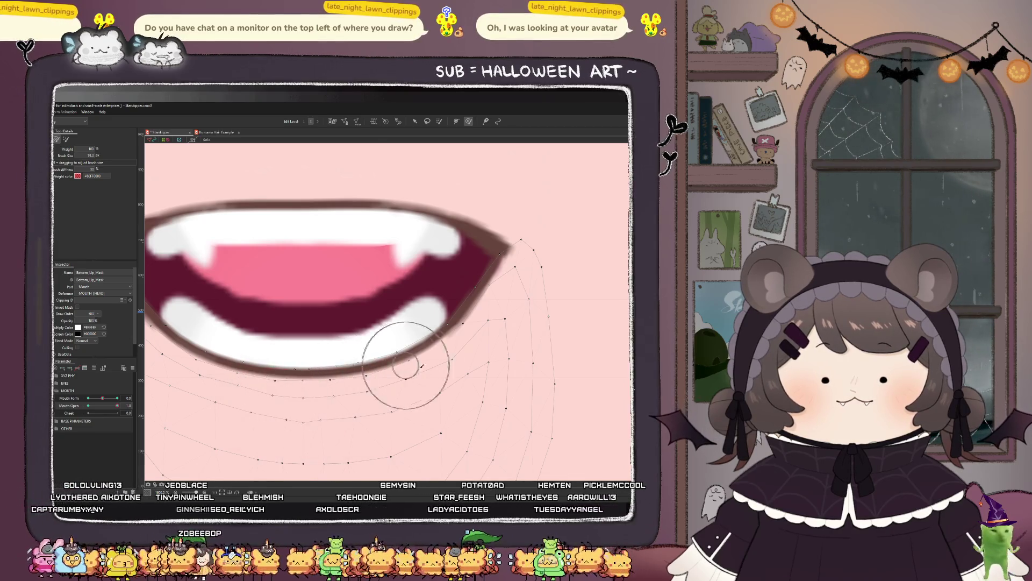
Step: Lower Mouth Open to 0.8 and move the Bottom_Teeth up onto the mouth line
scroll(357, 366, down, 1)
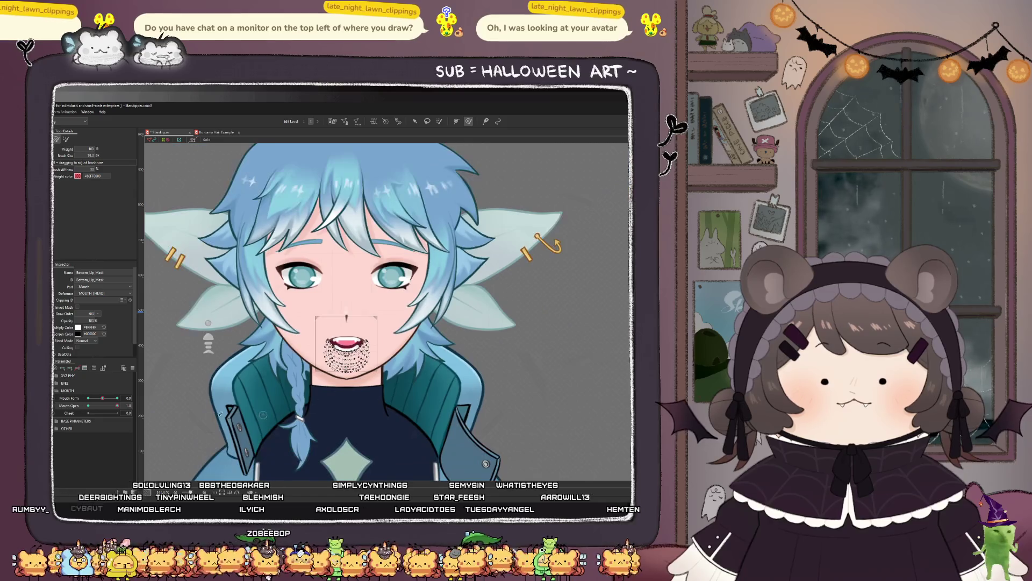
mouse_move(103, 409)
mouse_down()
mouse_move(91, 406)
mouse_move(157, 408)
mouse_move(88, 406)
mouse_up()
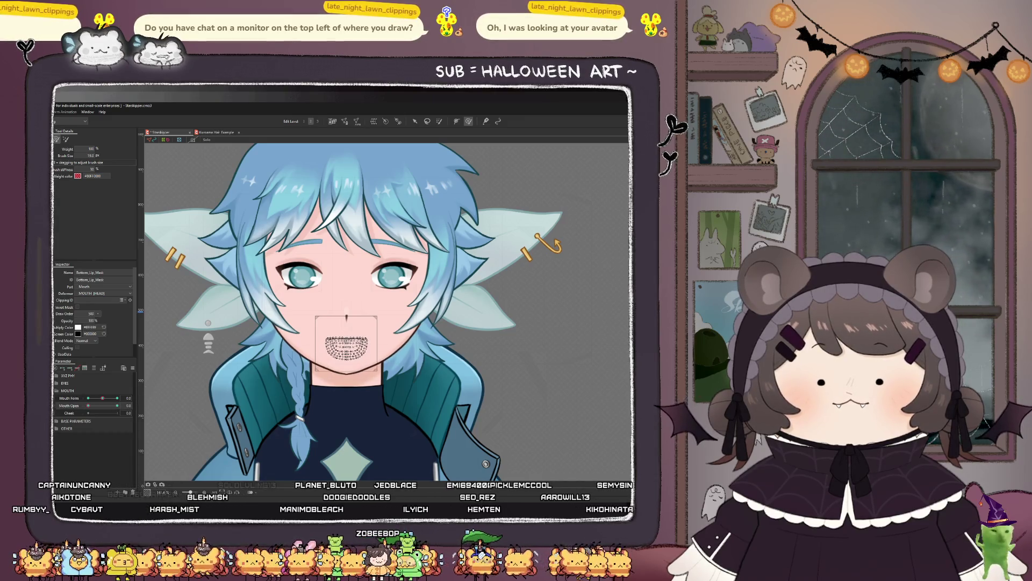
click(415, 121)
scroll(346, 345, up, 4)
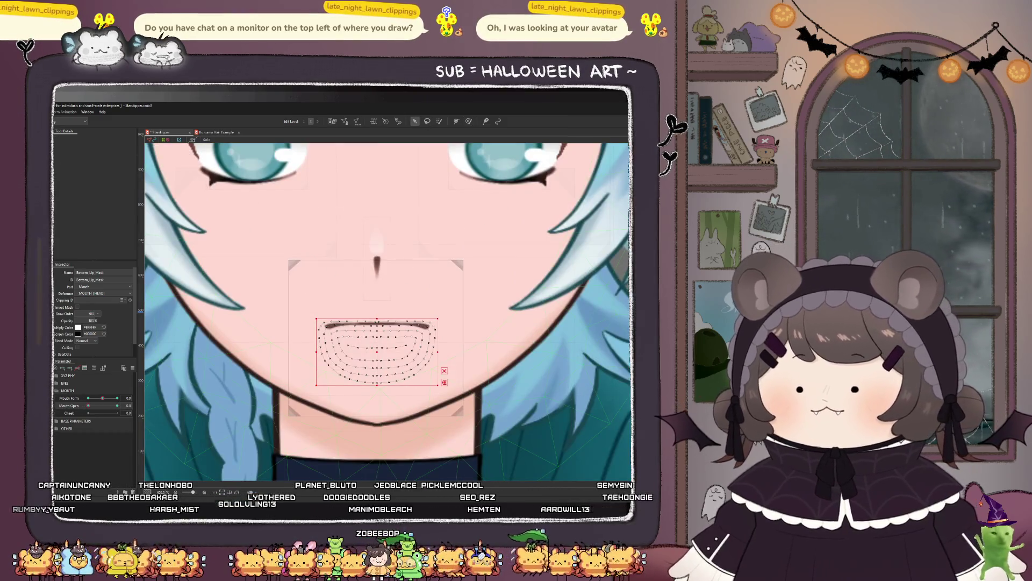
click(348, 352)
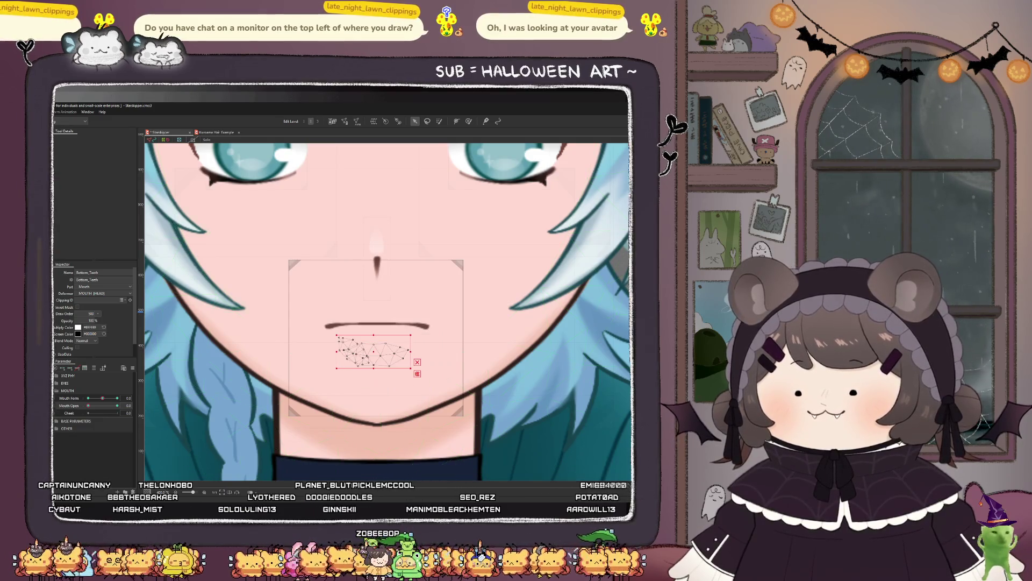
scroll(378, 353, up, 2)
drag(379, 344, 381, 313)
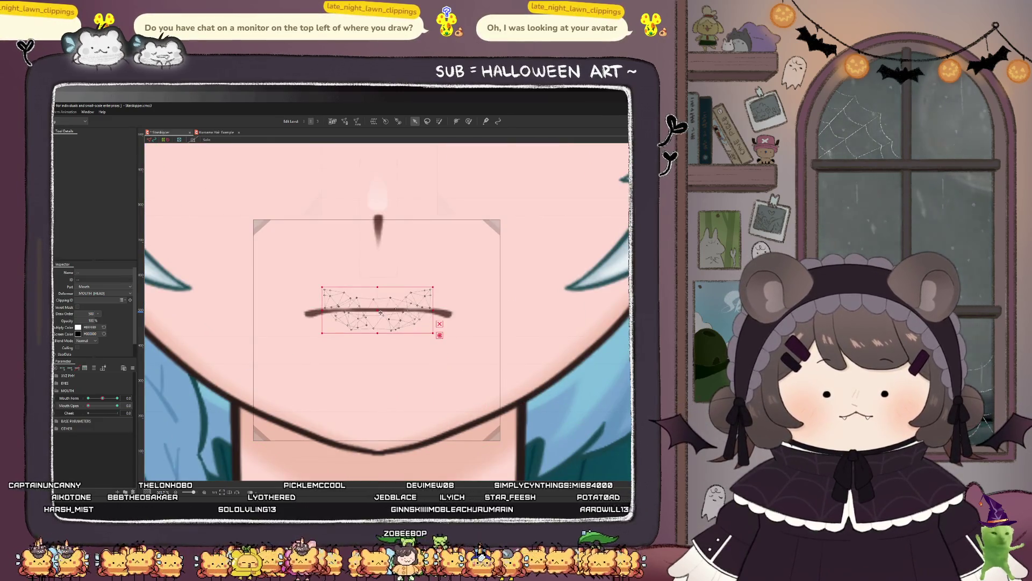
Step: Nudge the lower-lip points down slightly, scrubbing Mouth Open to test the opening
drag(88, 405, 133, 417)
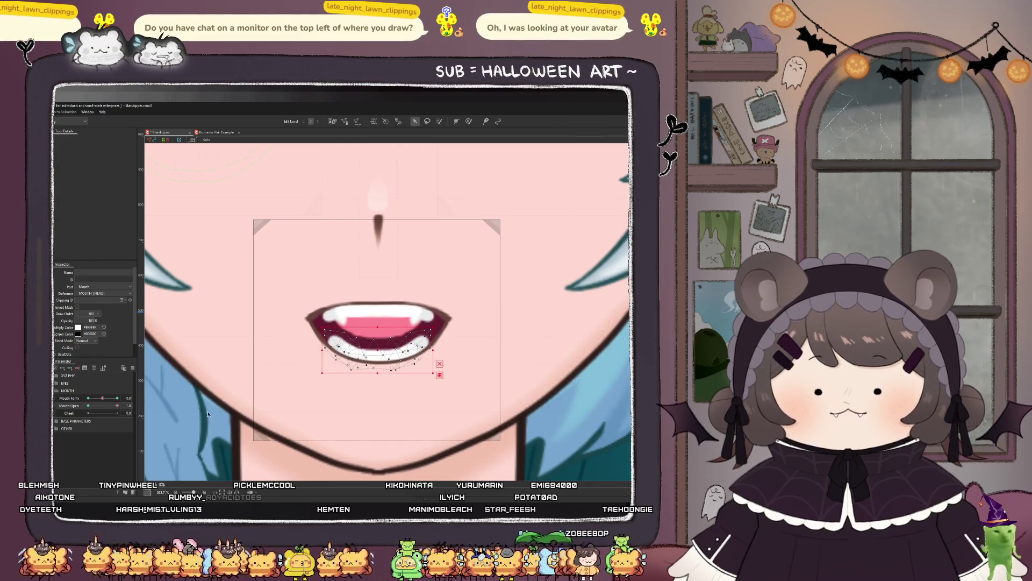
drag(381, 350, 385, 354)
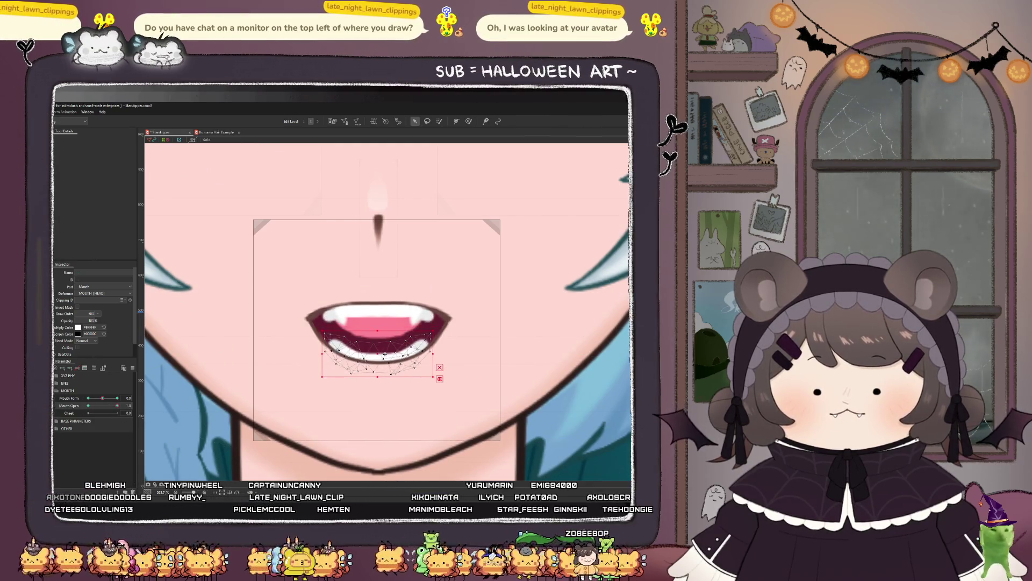
key(Down)
key(Down)
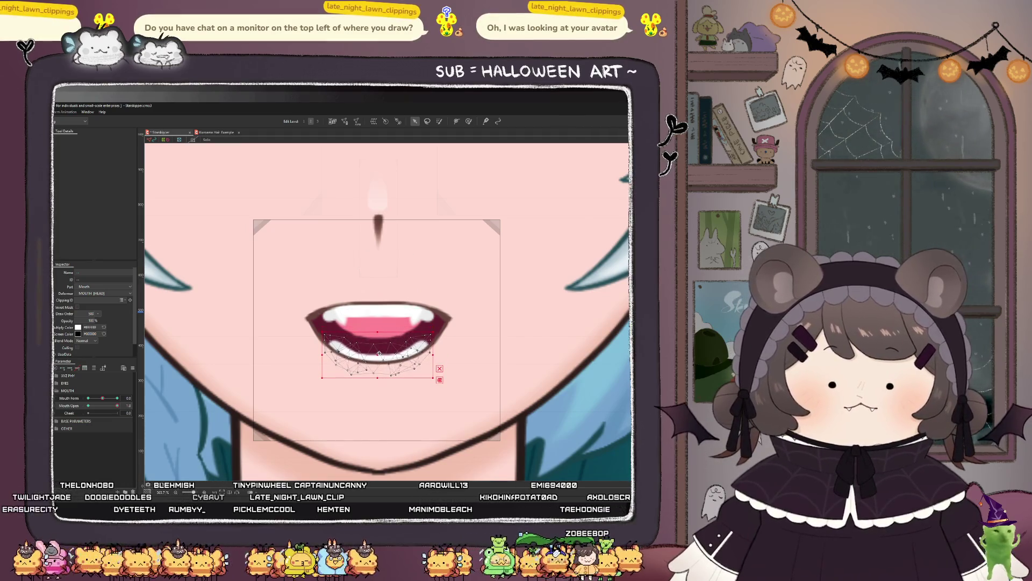
mouse_move(116, 407)
mouse_down()
mouse_move(88, 407)
mouse_move(126, 411)
mouse_up()
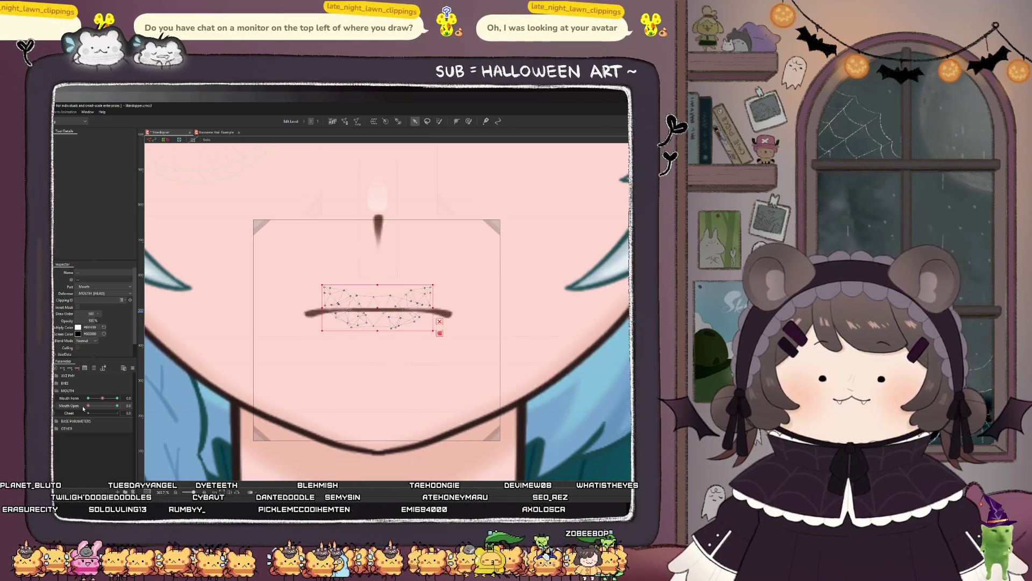
Step: Add a centre control point to the Top_Lip and lower its right end
click(377, 306)
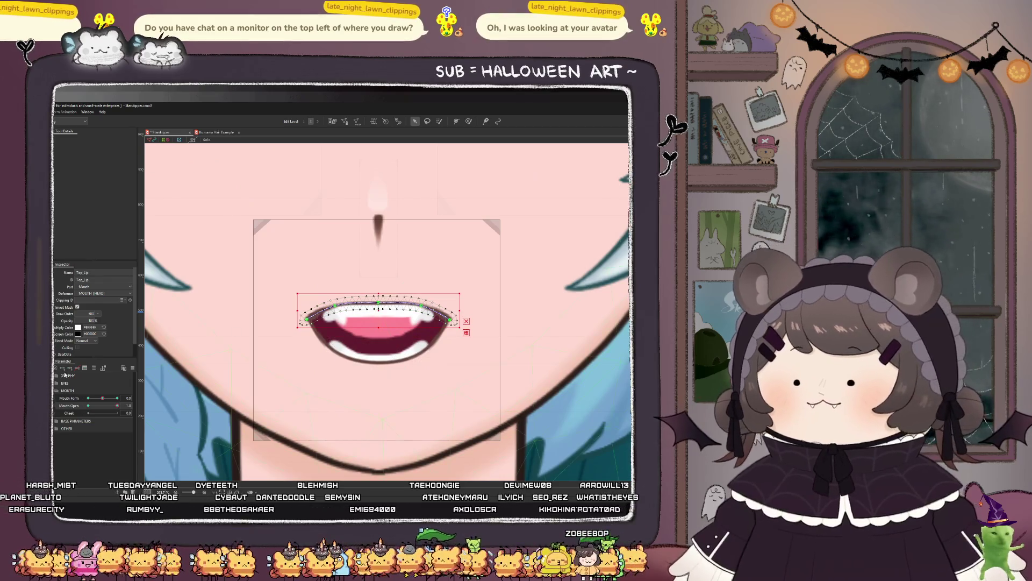
scroll(320, 304, up, 3)
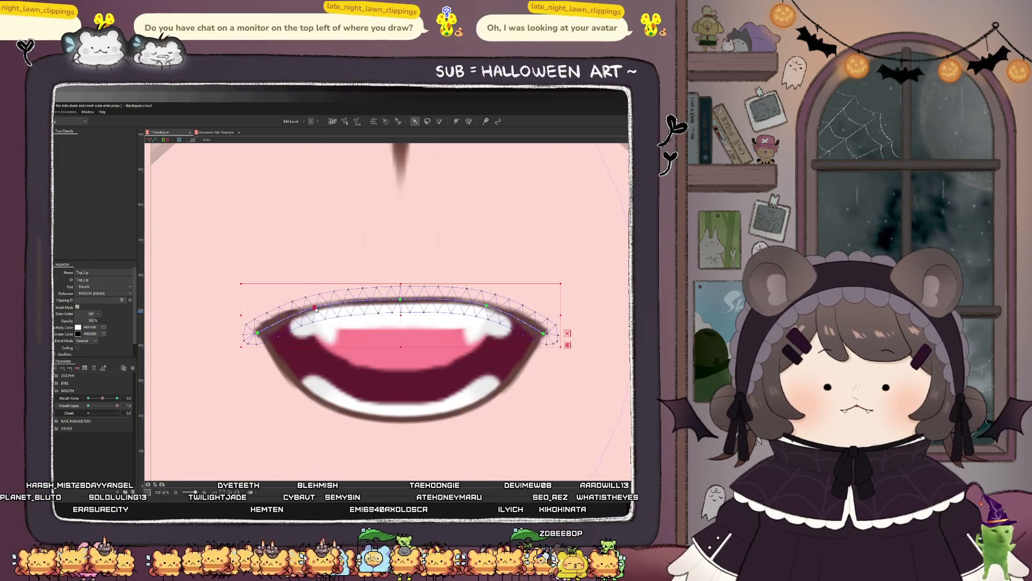
click(401, 304)
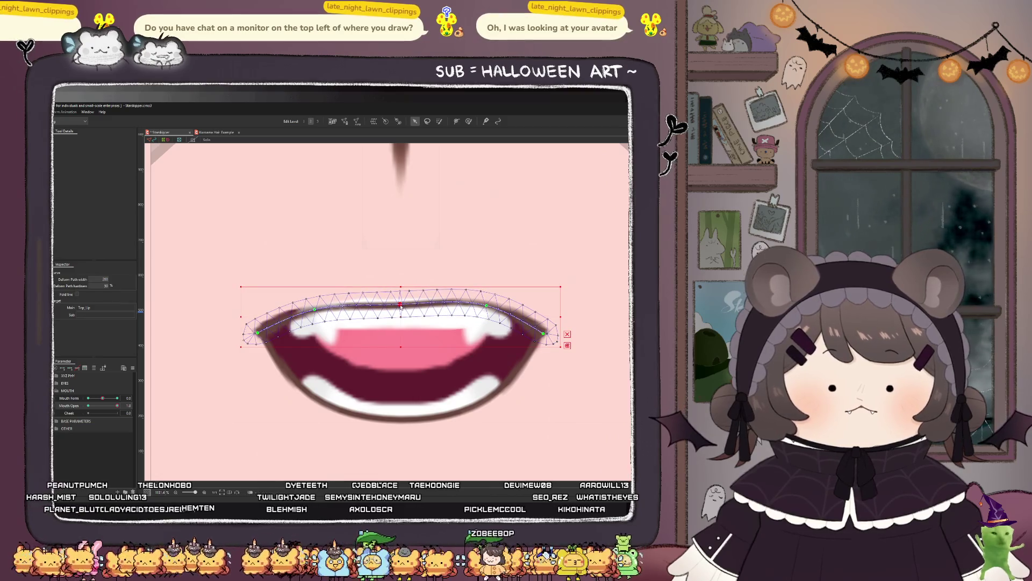
drag(486, 307, 485, 311)
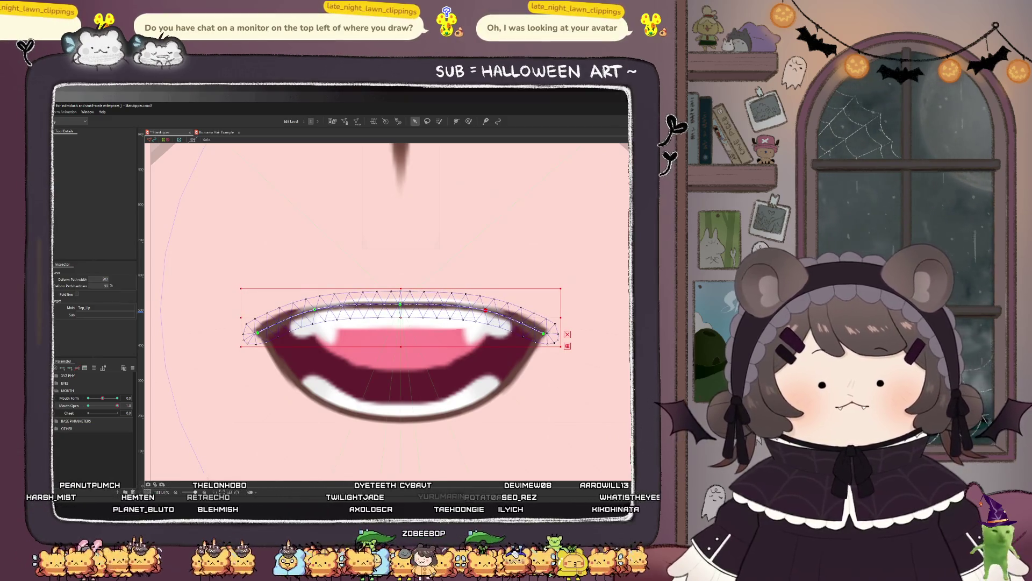
Step: Brush the Top_Lip_Mask to fit the upper lip, then undo a weight stroke at the left corner
click(484, 304)
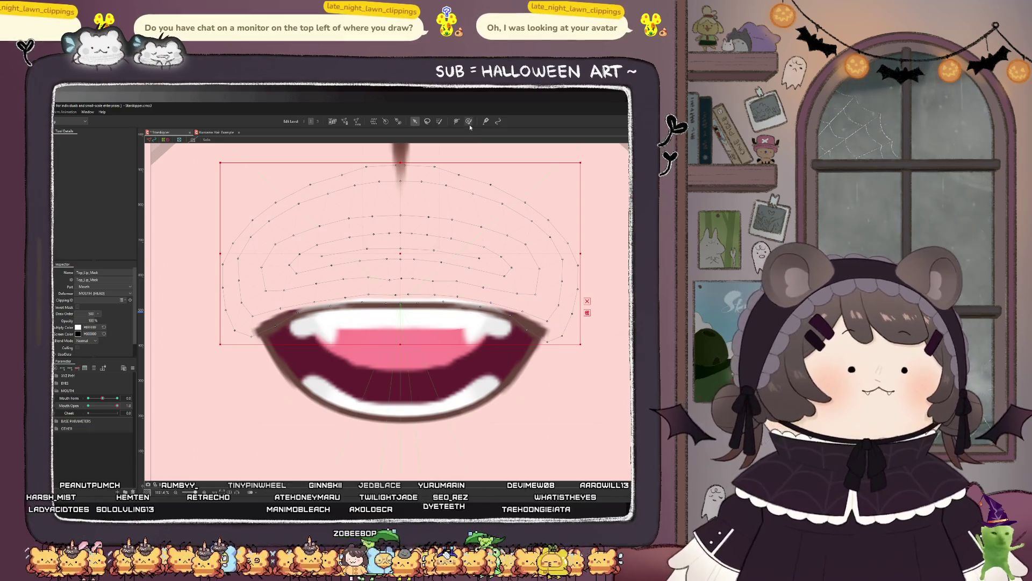
click(469, 122)
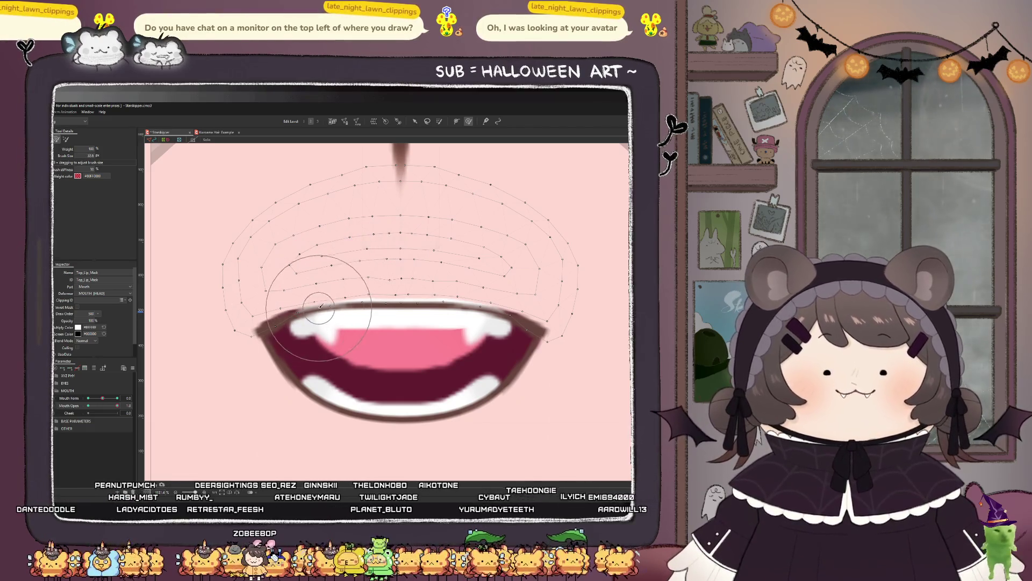
drag(226, 301, 254, 322)
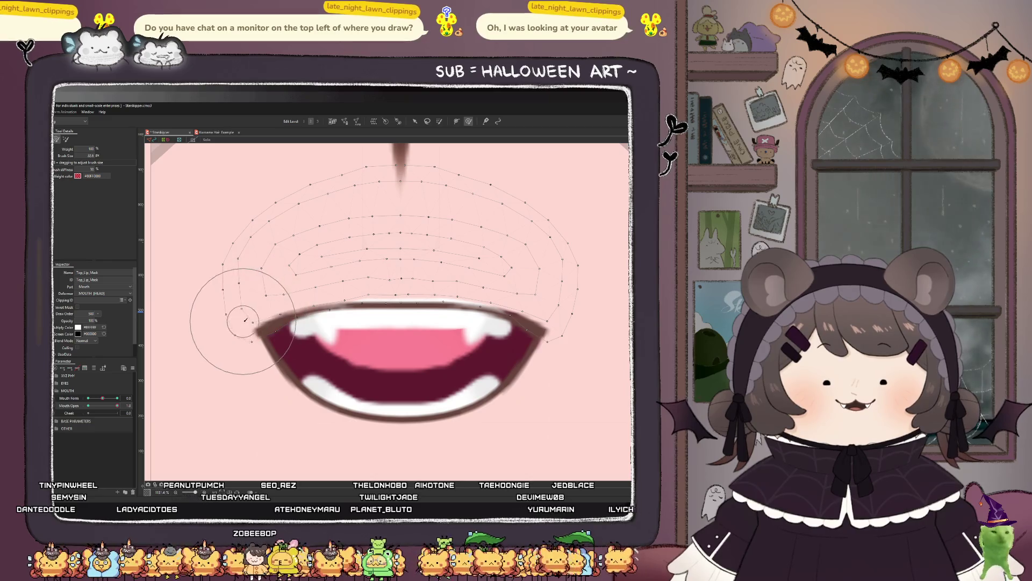
mouse_move(386, 286)
mouse_down()
mouse_move(393, 293)
mouse_move(440, 265)
mouse_move(491, 291)
mouse_move(481, 261)
mouse_up()
drag(532, 299, 535, 305)
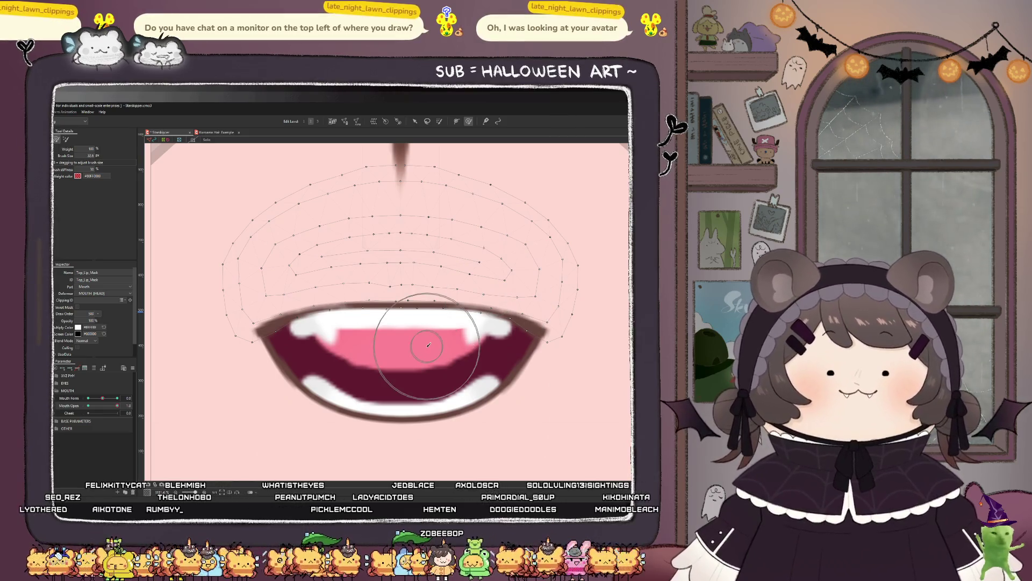
drag(244, 334, 244, 341)
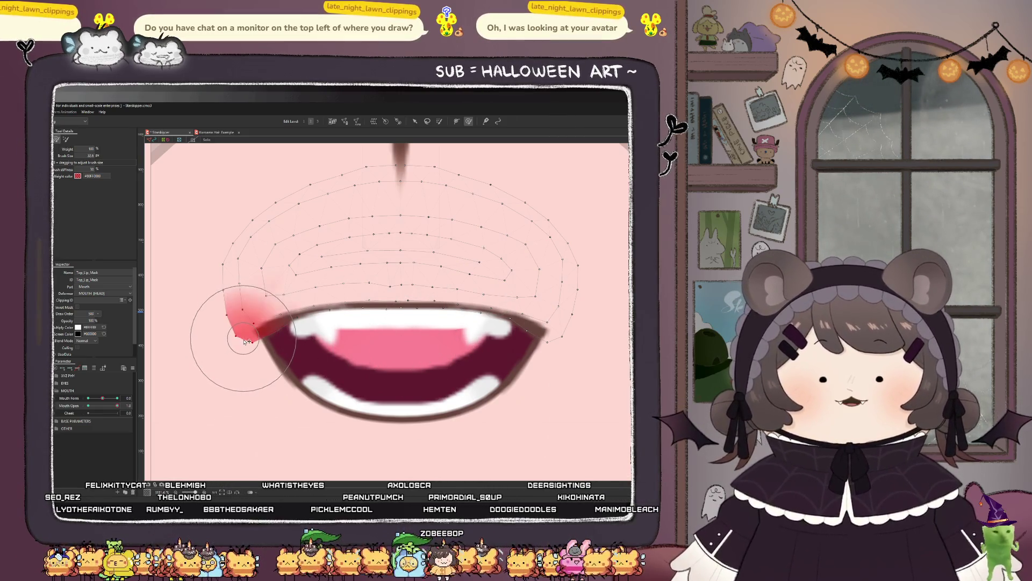
key(ctrl+z)
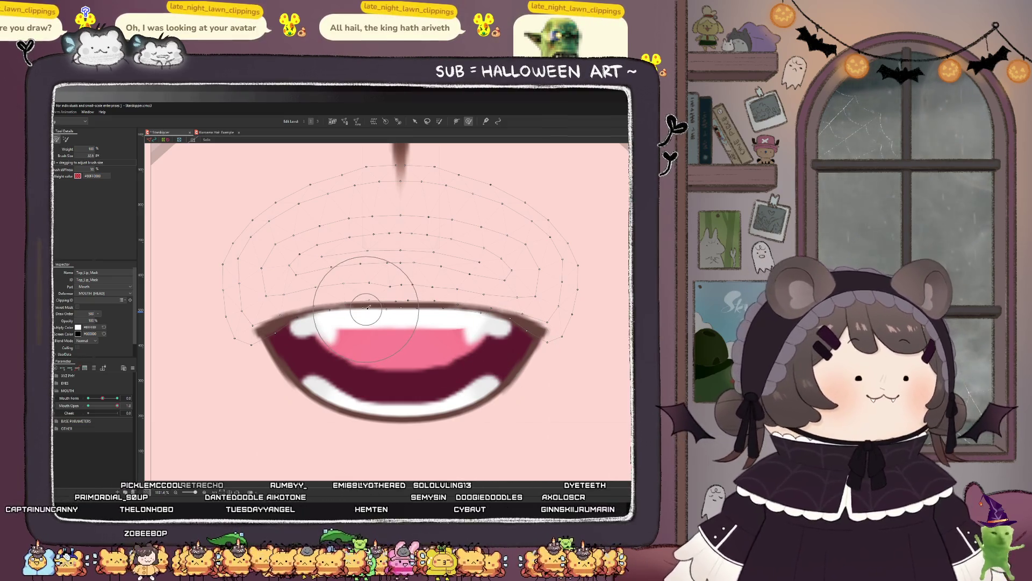
Step: Paint weights along the upper-left and right upper lip, testing Mouth Open before and after
scroll(367, 308, down, 5)
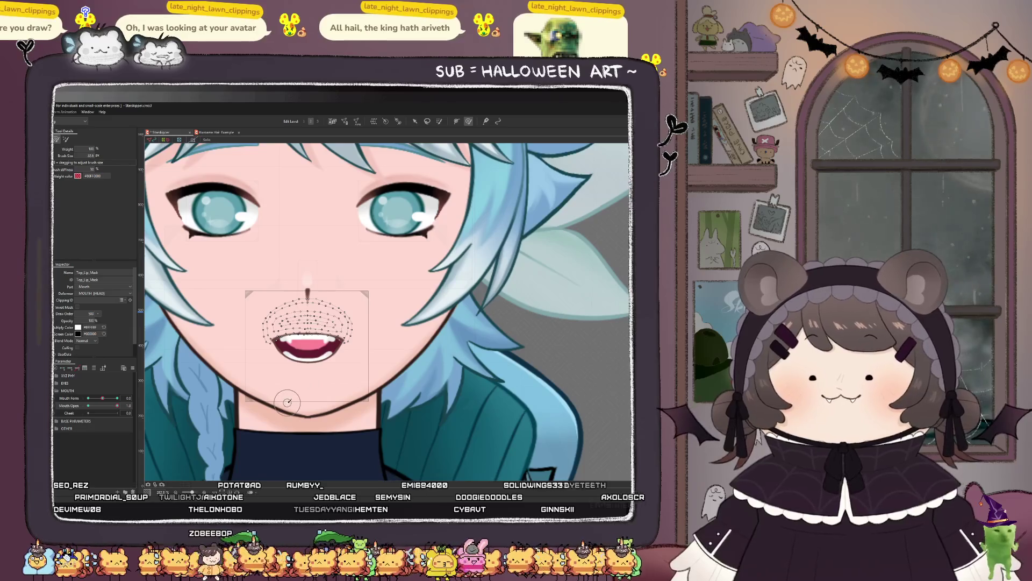
scroll(283, 367, up, 3)
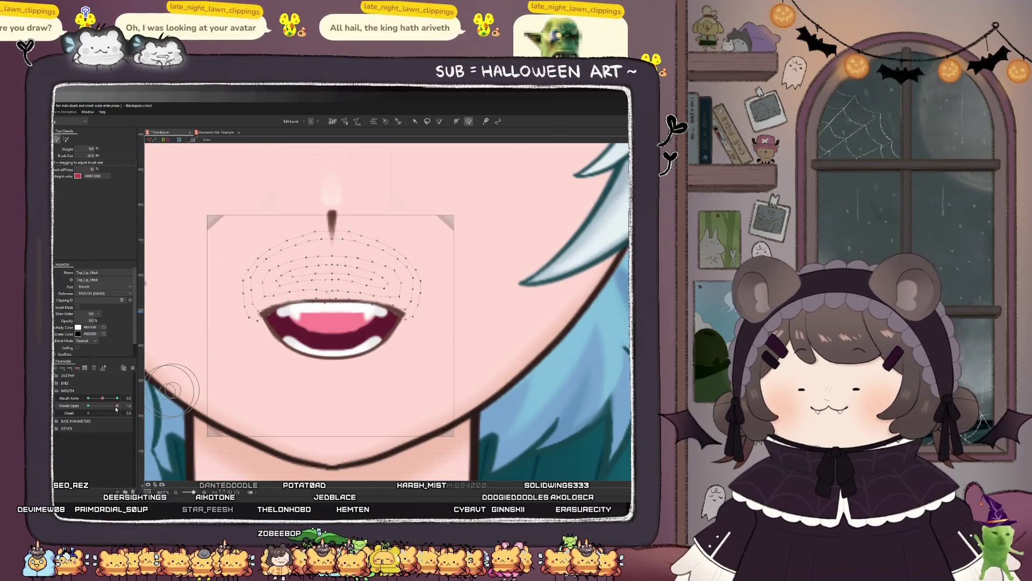
mouse_move(118, 407)
mouse_down()
mouse_move(86, 412)
mouse_move(128, 412)
mouse_up()
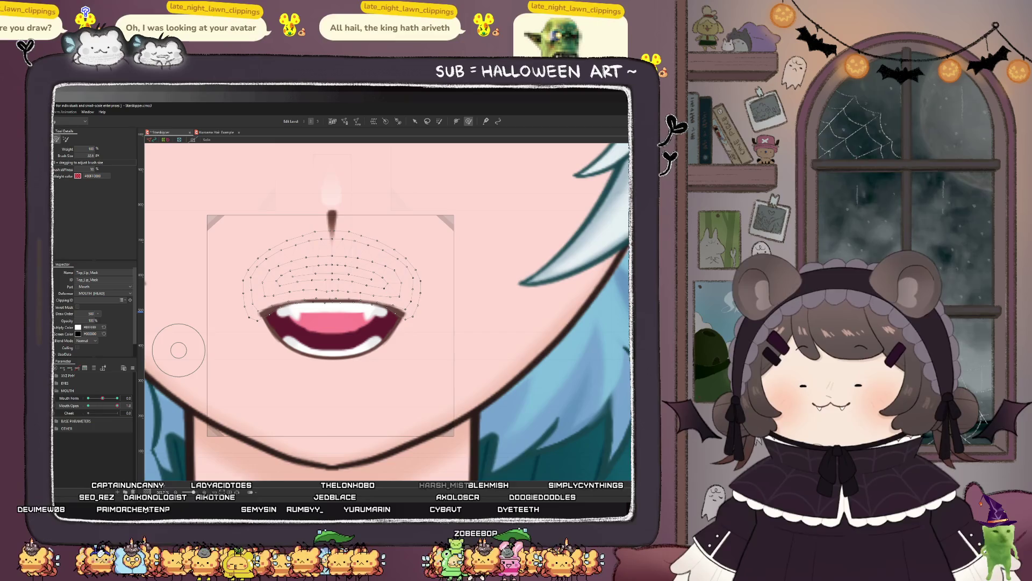
scroll(285, 304, up, 2)
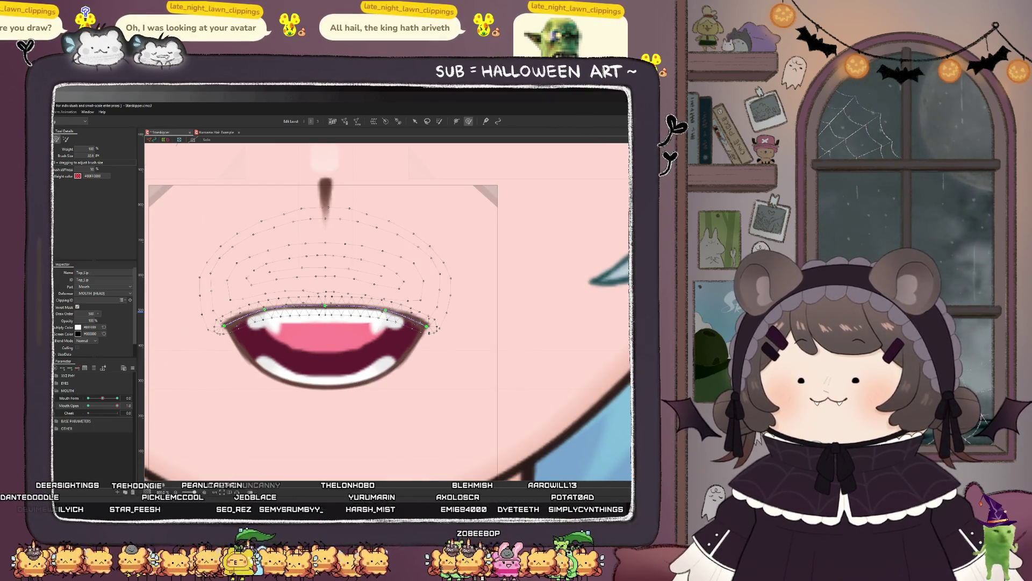
scroll(322, 341, up, 2)
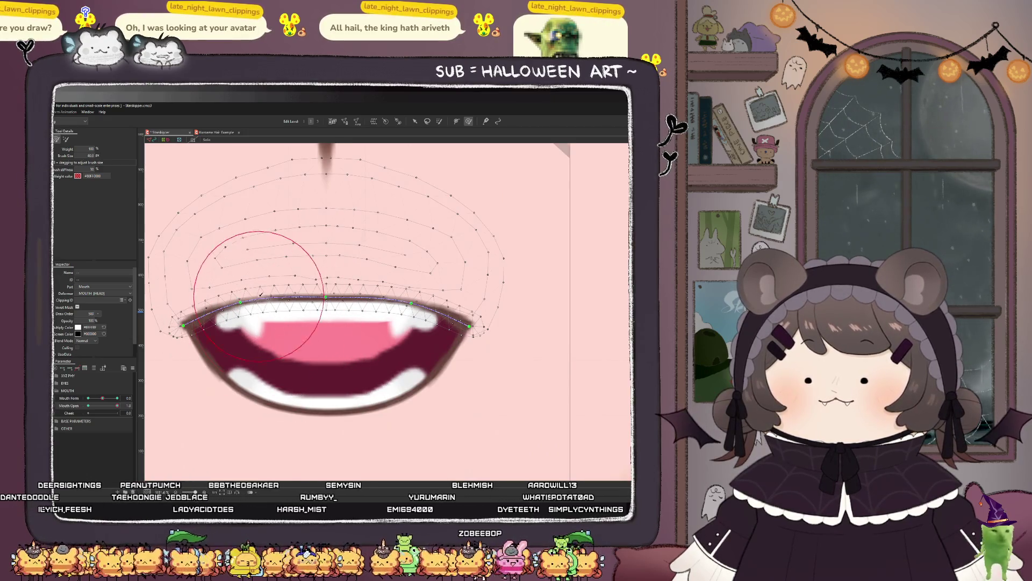
mouse_move(266, 307)
mouse_down()
mouse_move(243, 293)
mouse_move(253, 295)
mouse_up()
drag(344, 297, 425, 300)
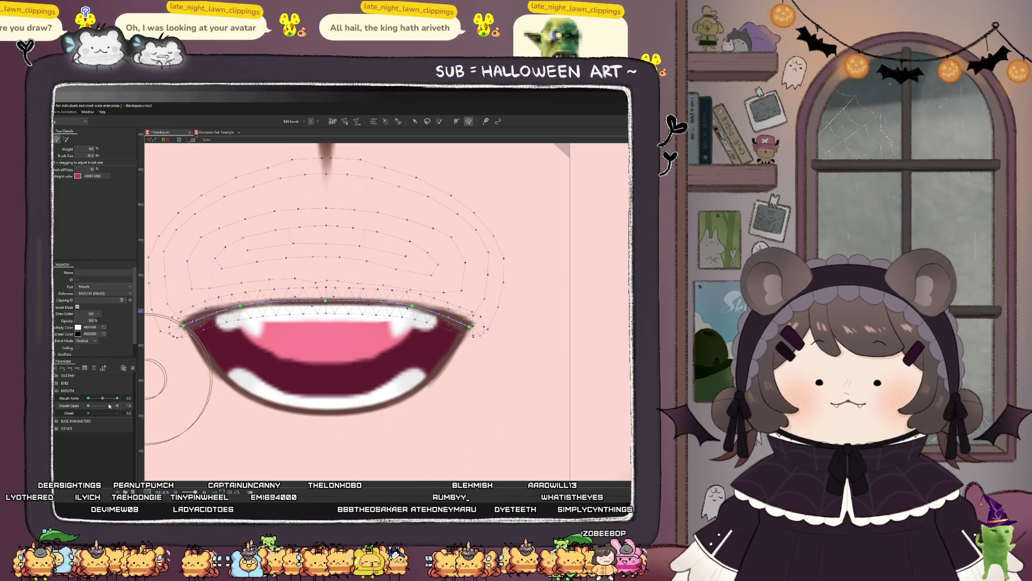
mouse_move(116, 407)
mouse_down()
mouse_move(91, 412)
mouse_move(121, 412)
mouse_up()
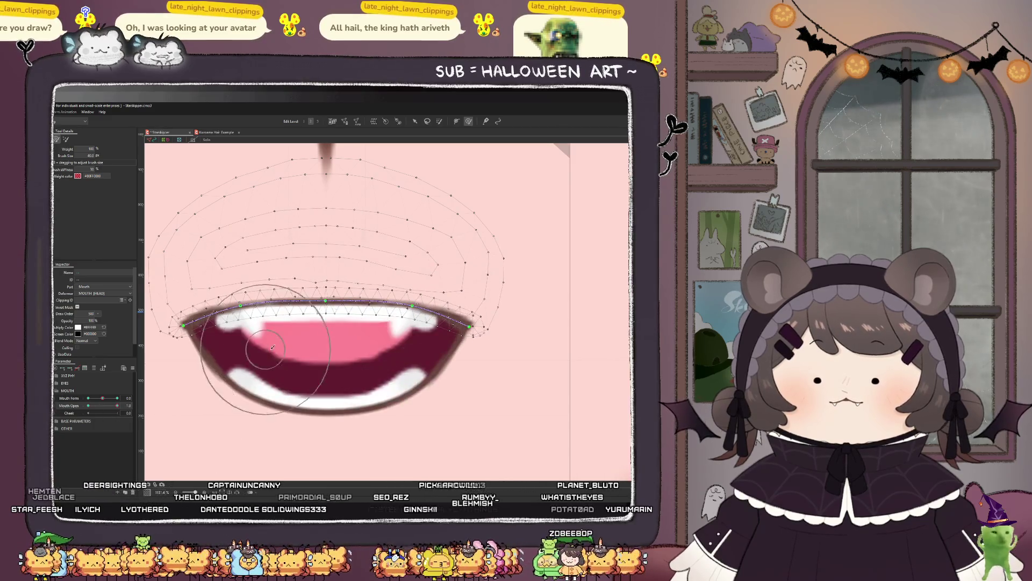
scroll(278, 376, down, 3)
scroll(279, 376, down, 3)
scroll(286, 397, up, 2)
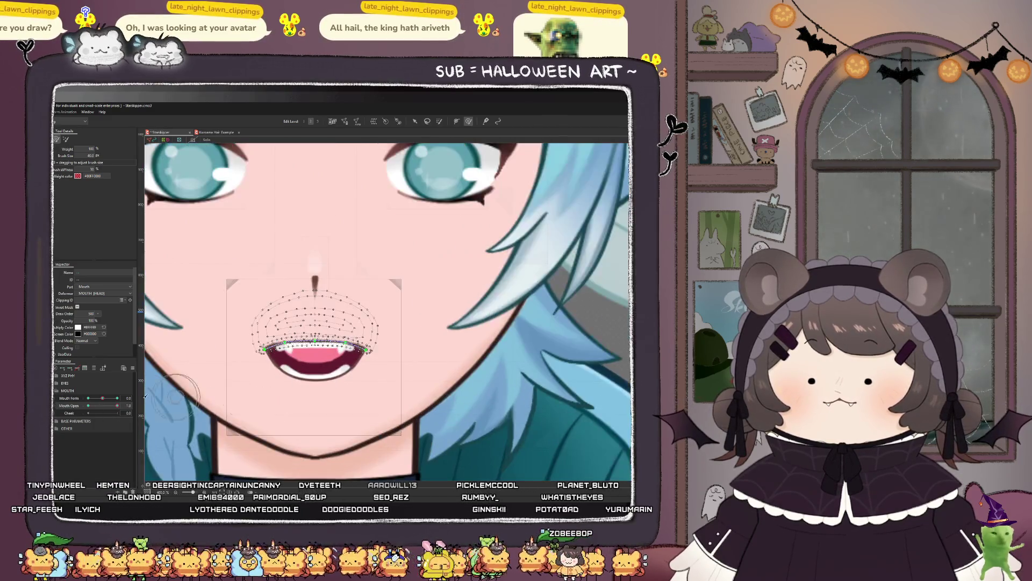
Step: Drag the Tongue mesh lower inside the open mouth and zoom out to review
click(315, 355)
key(v)
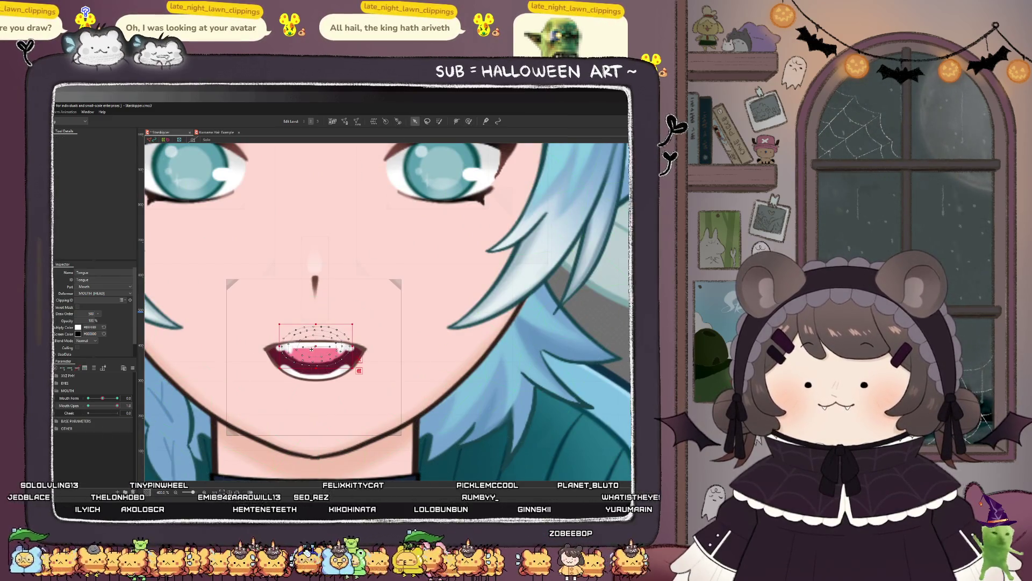
drag(313, 349, 313, 381)
scroll(313, 380, down, 5)
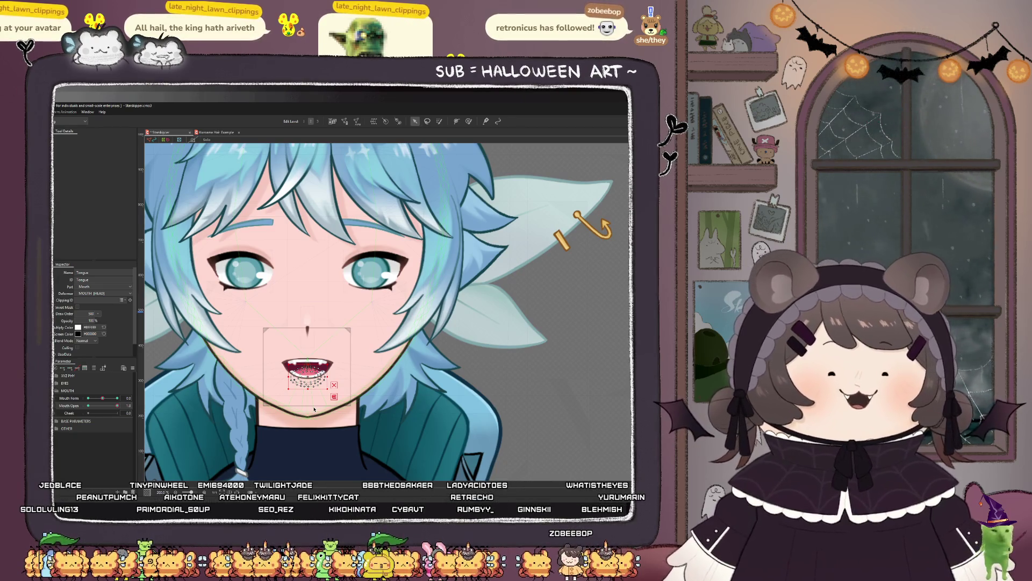
scroll(314, 409, down, 3)
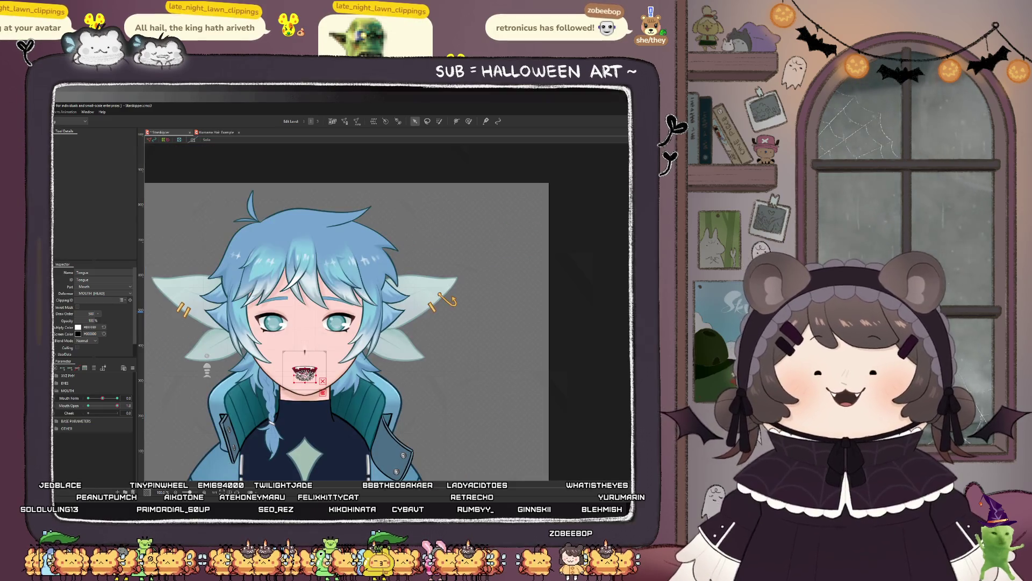
scroll(316, 409, up, 3)
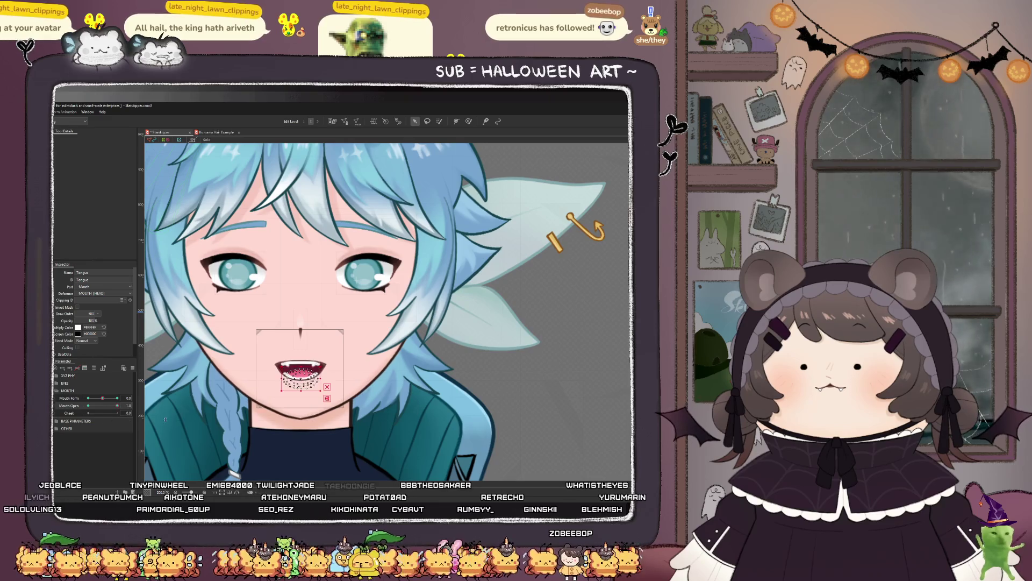
Step: Raise the Top_Teeth and fangs slightly, then test the mouth closing and opening
scroll(301, 371, up, 5)
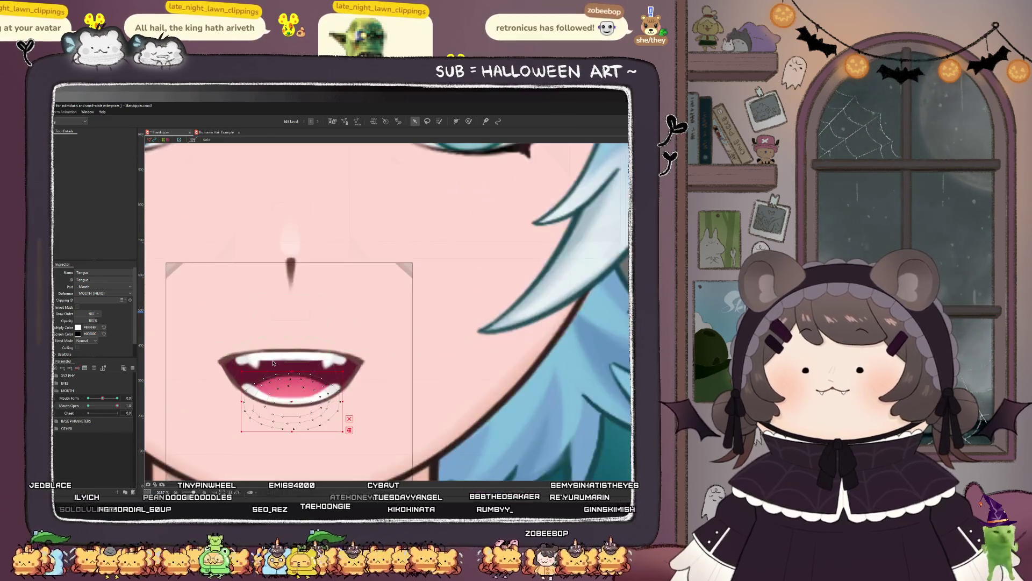
click(290, 355)
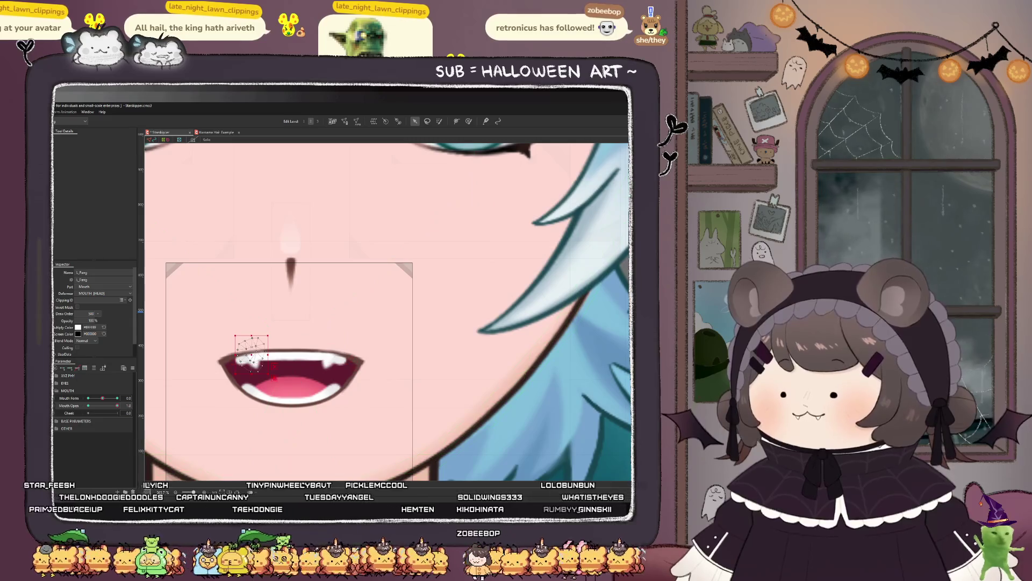
shift+click(299, 355)
scroll(299, 355, up, 2)
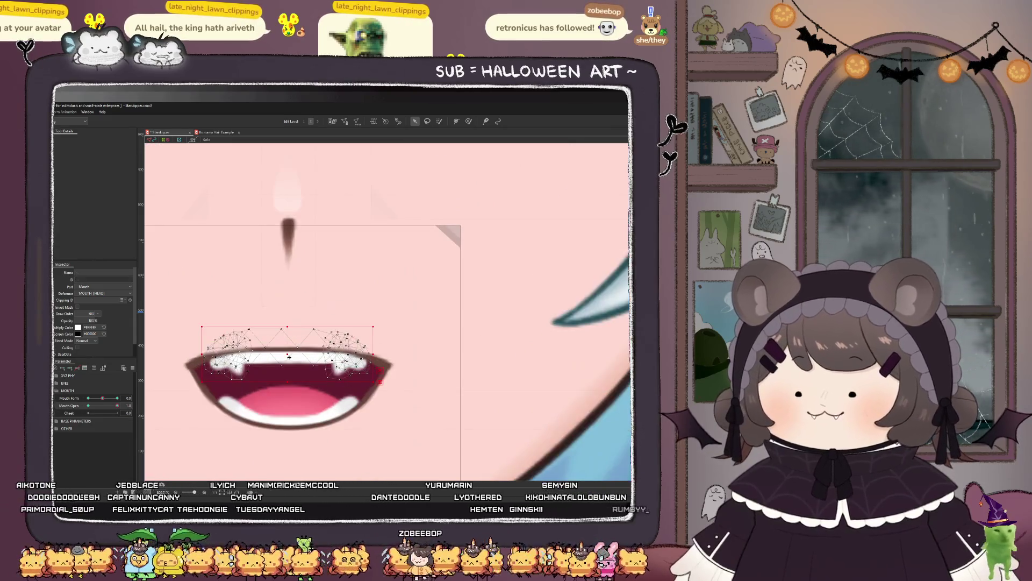
drag(286, 359, 288, 351)
scroll(289, 350, down, 5)
scroll(303, 344, up, 4)
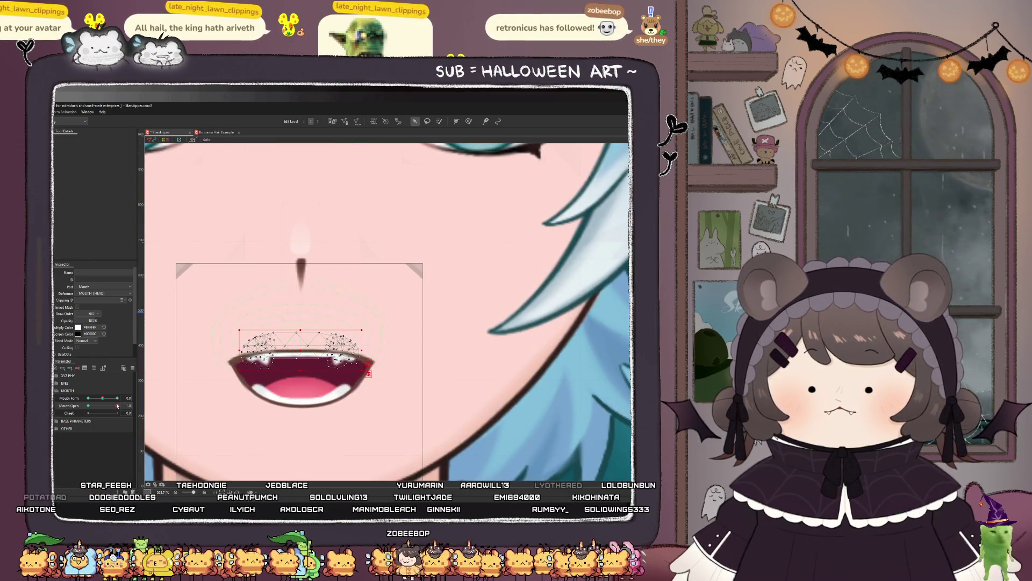
mouse_move(117, 406)
mouse_down()
mouse_move(84, 409)
mouse_move(131, 410)
mouse_move(87, 409)
mouse_up()
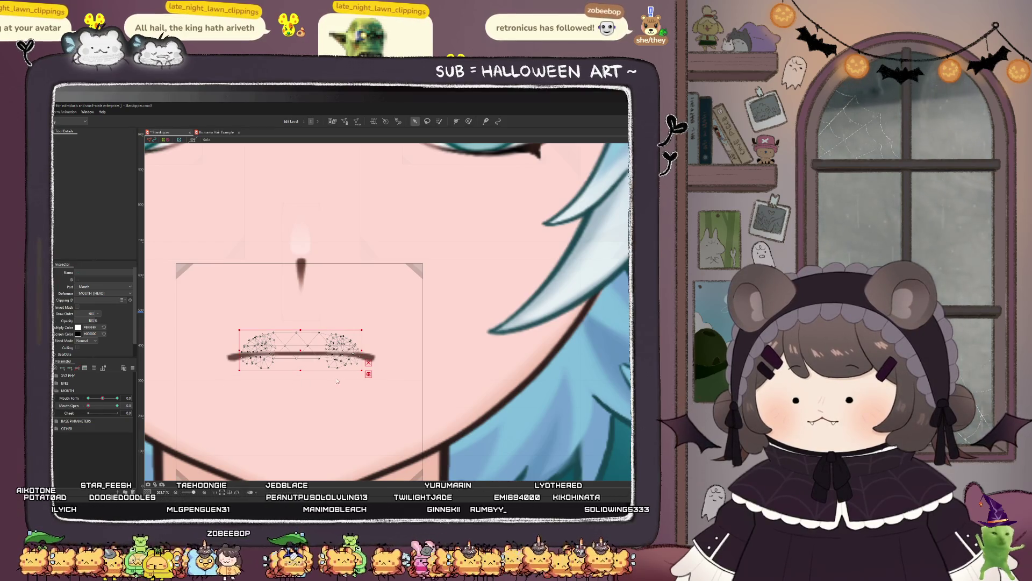
drag(88, 405, 146, 401)
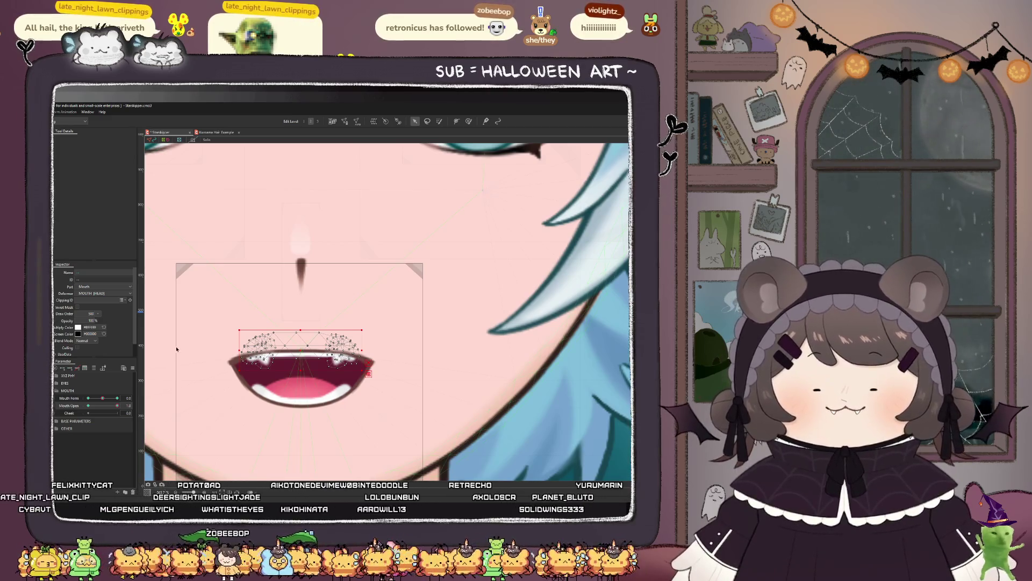
Step: Zoom out to the face, close the mouth fully, preview a slight opening, then select the Tongue
key(ctrl+minus)
scroll(300, 331, down, 2)
scroll(314, 316, down, 1)
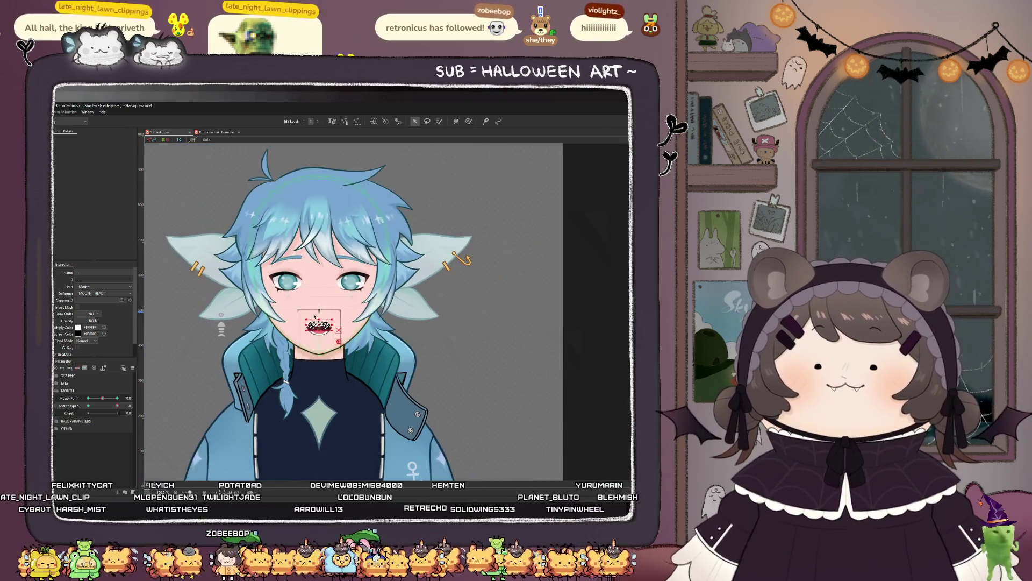
drag(94, 411, 65, 415)
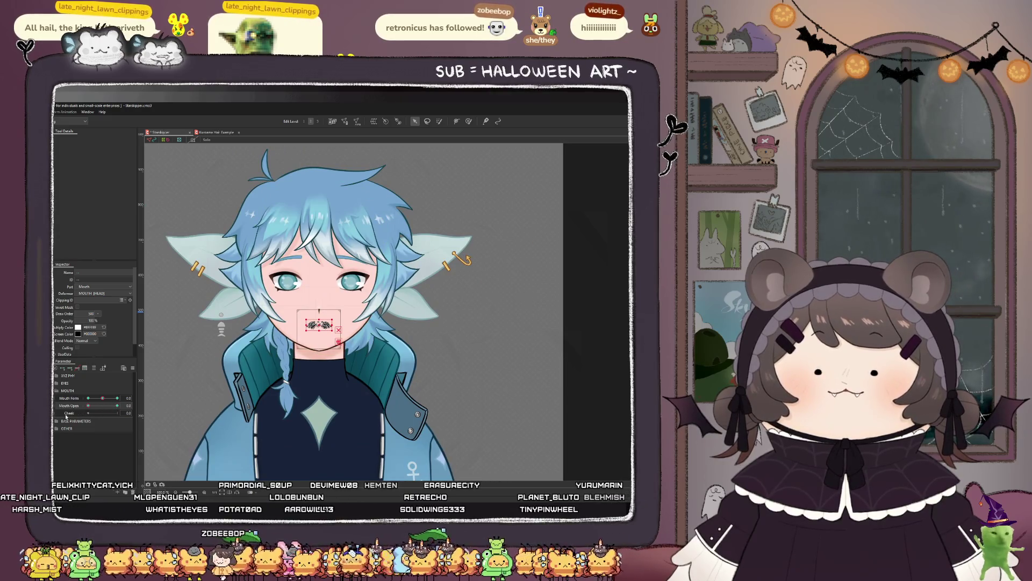
click(464, 335)
scroll(283, 344, down, 1)
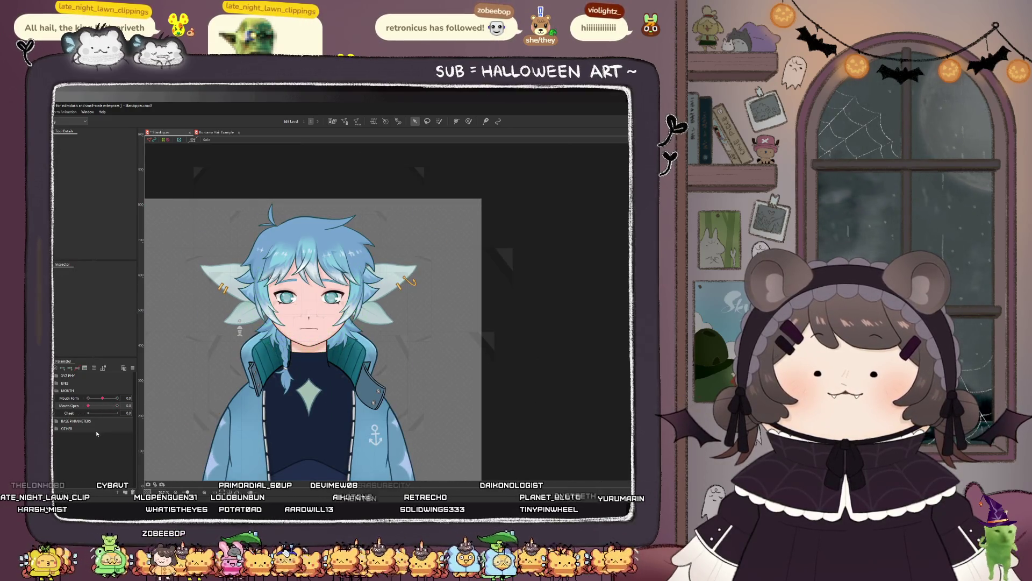
drag(88, 405, 117, 406)
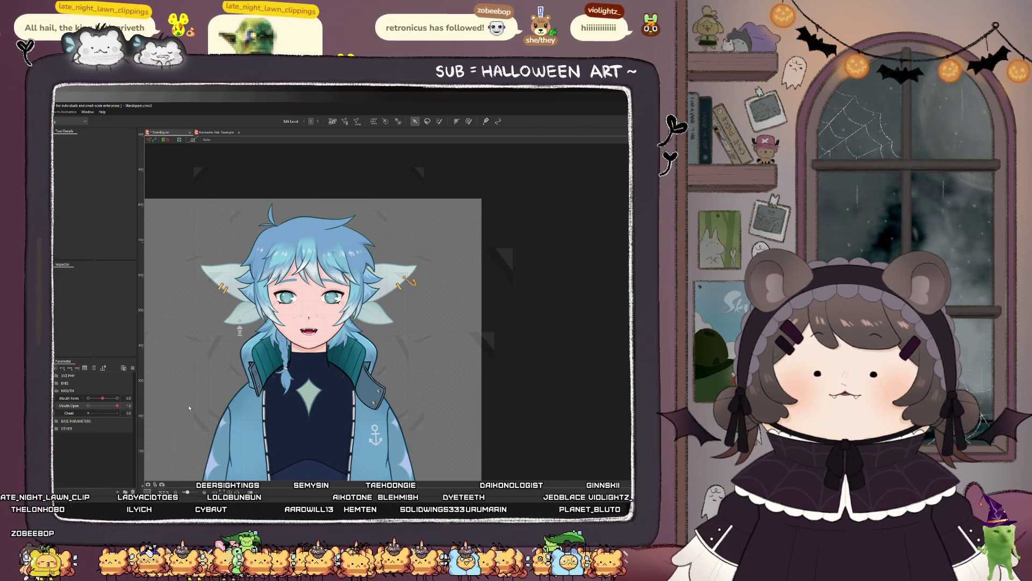
scroll(273, 355, up, 5)
click(273, 355)
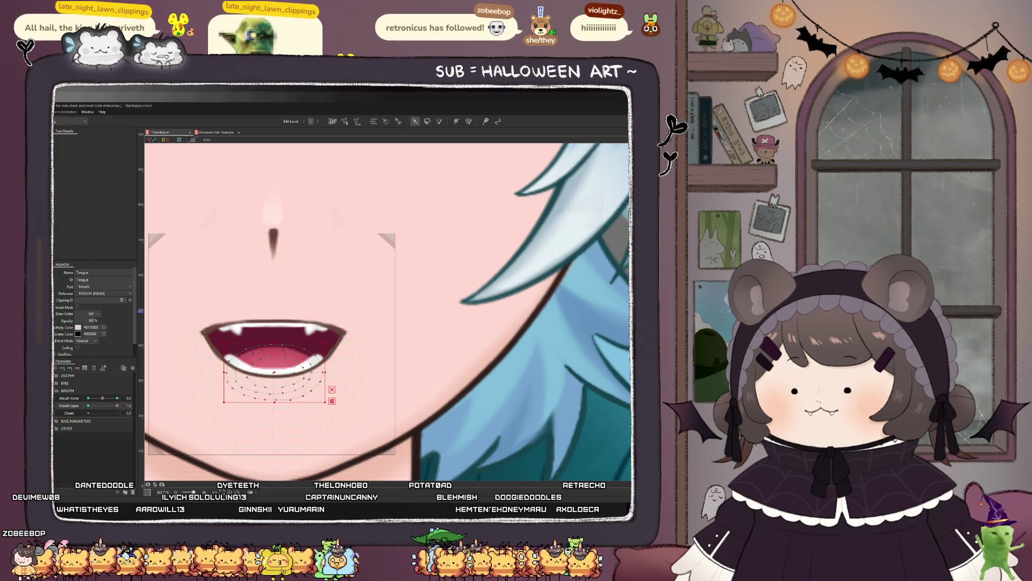
scroll(266, 340, down, 5)
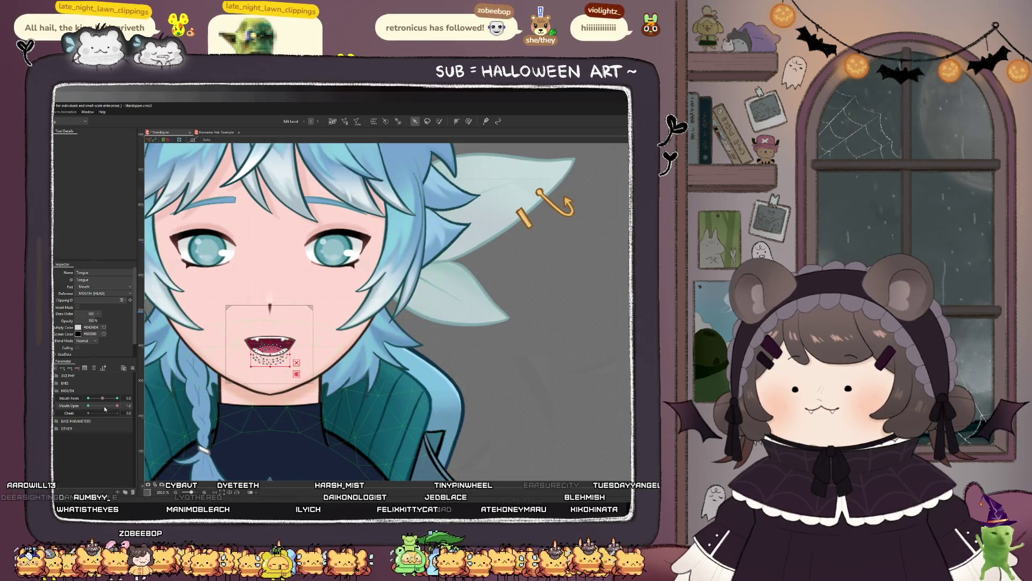
mouse_move(115, 409)
mouse_down()
mouse_move(94, 406)
mouse_move(125, 412)
mouse_up()
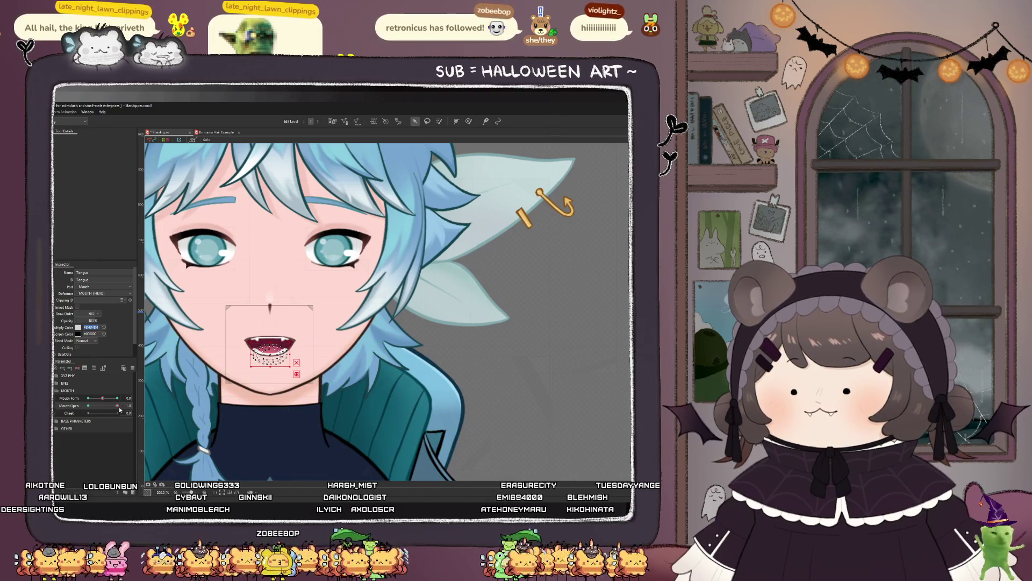
text(FFFFFF)
key(Return)
key(ctrl+z)
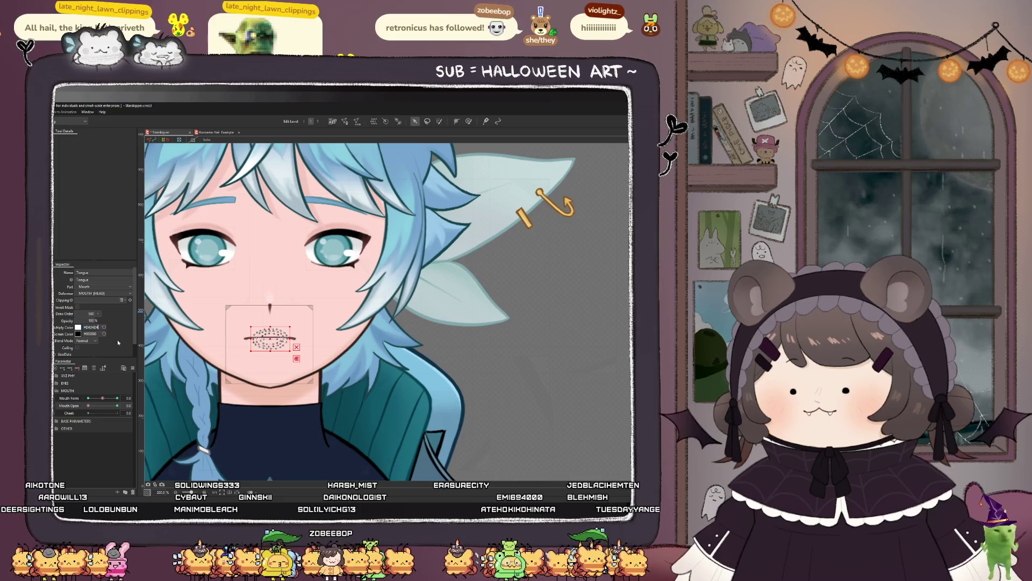
click(99, 399)
drag(101, 401, 104, 398)
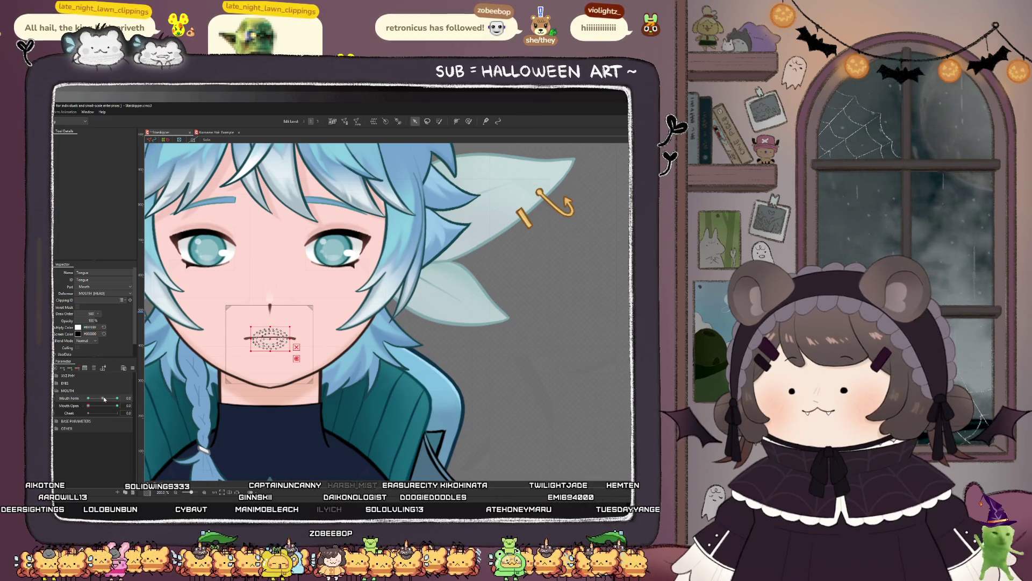
click(71, 369)
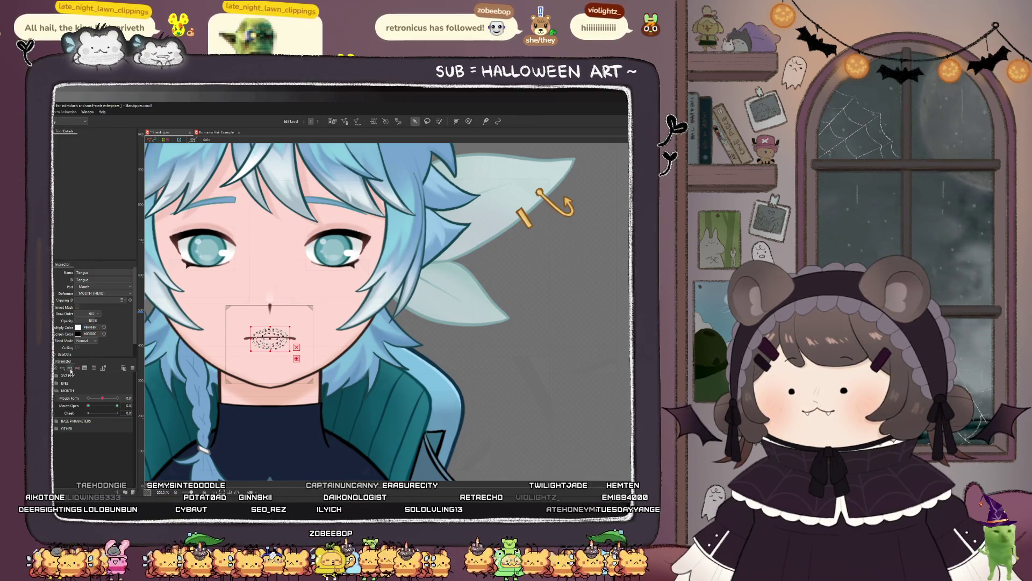
mouse_move(102, 398)
mouse_down()
mouse_move(76, 396)
mouse_move(145, 398)
mouse_move(102, 398)
mouse_move(116, 405)
mouse_up()
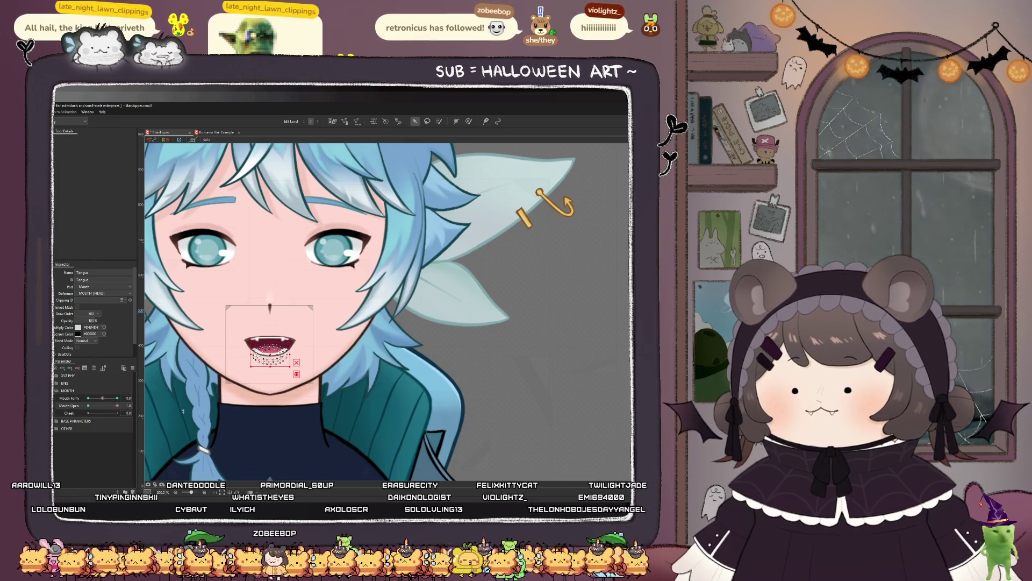
scroll(166, 362, down, 2)
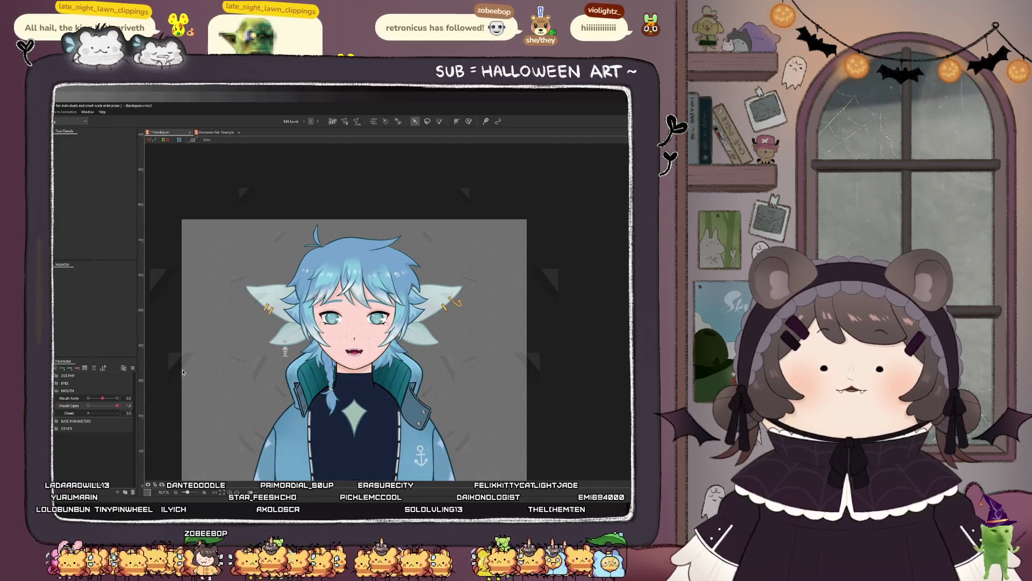
Step: Deselect the L_Fang mesh and drag Mouth Open to 0 to view the closed lip line
scroll(333, 340, up, 4)
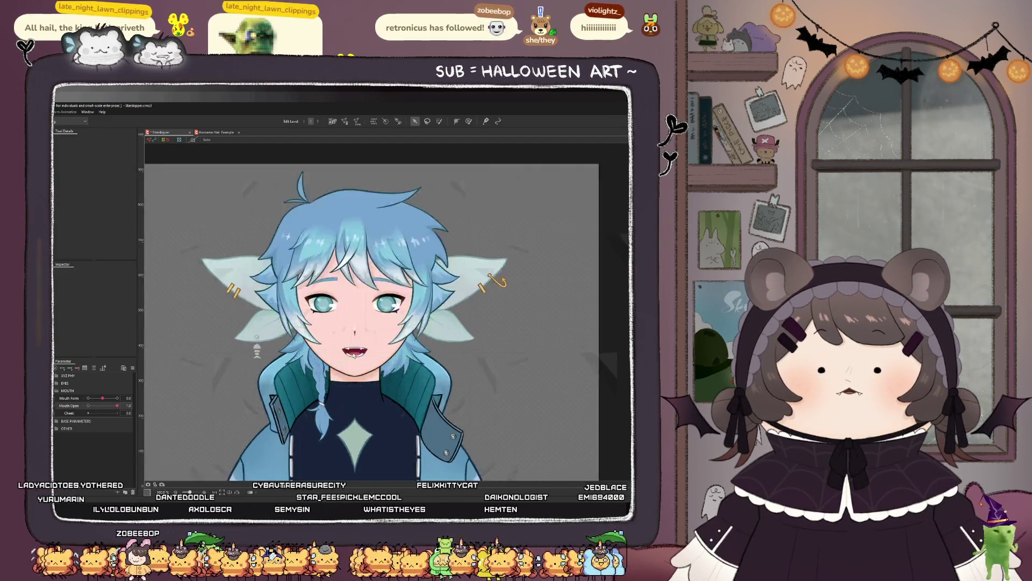
click(326, 332)
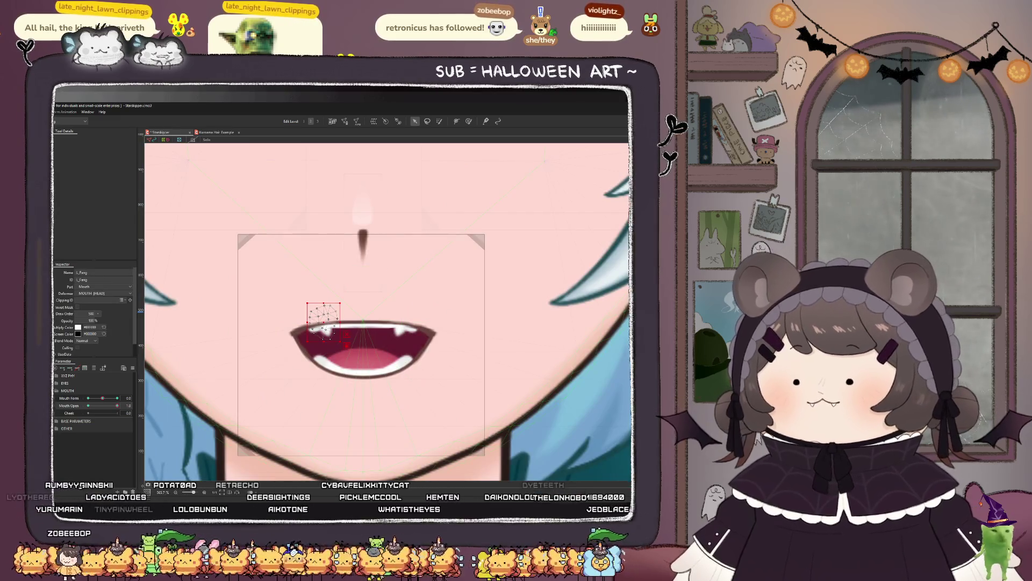
scroll(311, 364, down, 2)
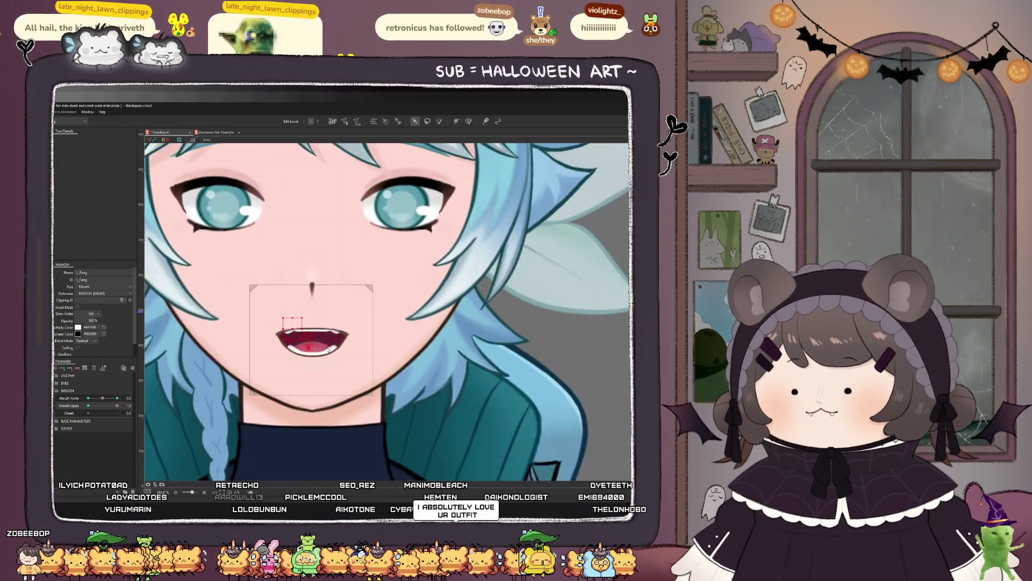
scroll(311, 364, down, 1)
click(522, 361)
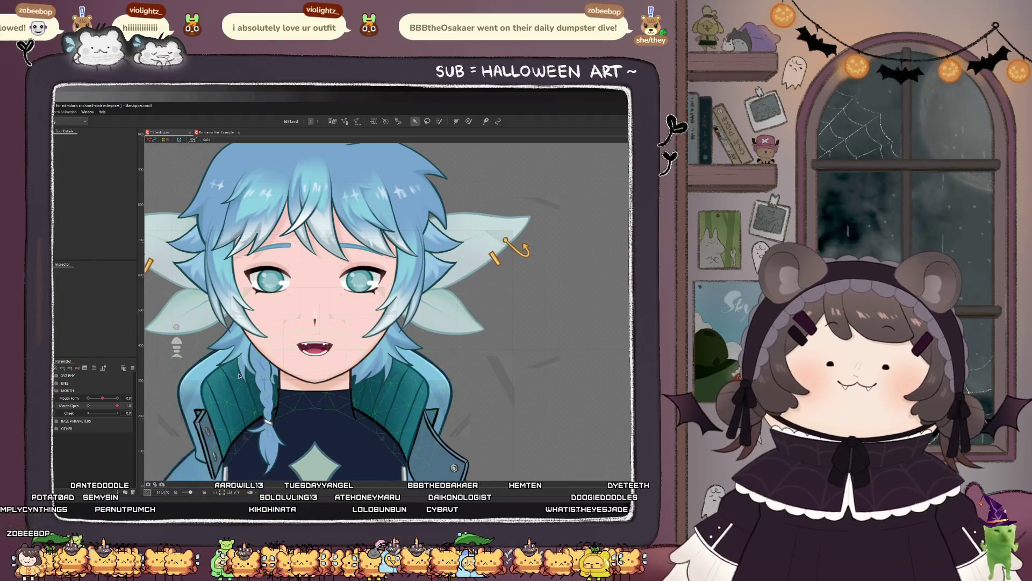
scroll(305, 348, up, 5)
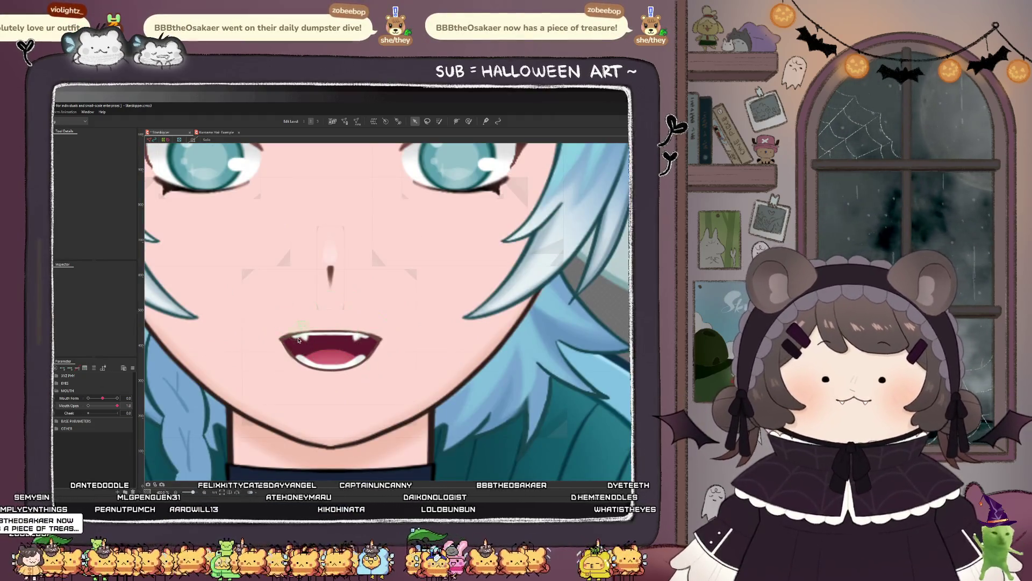
drag(117, 405, 89, 406)
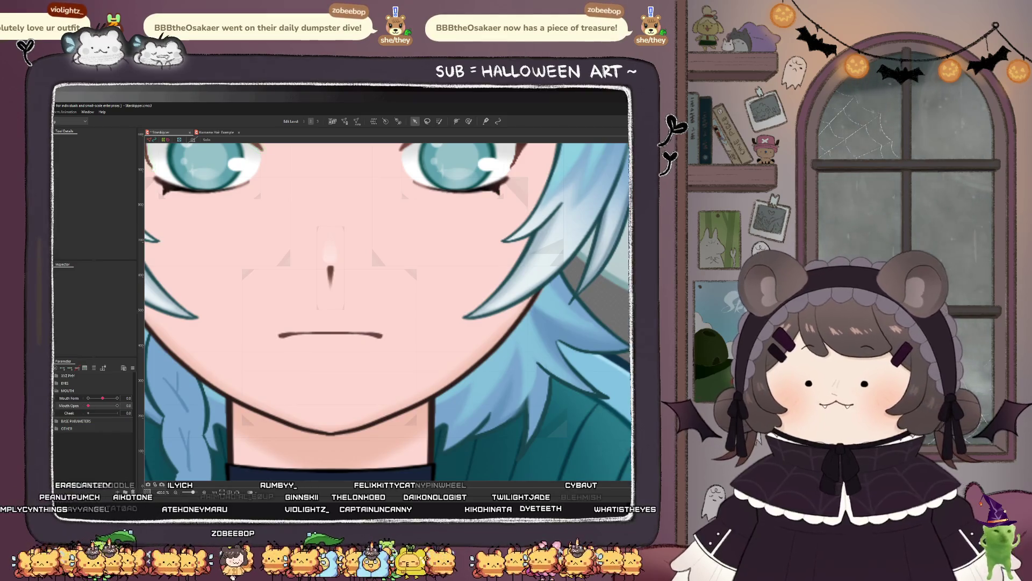
Step: Rework the Bottom_Teeth mesh in Mesh Edit mode, then select the left and right mouth meshes
click(329, 333)
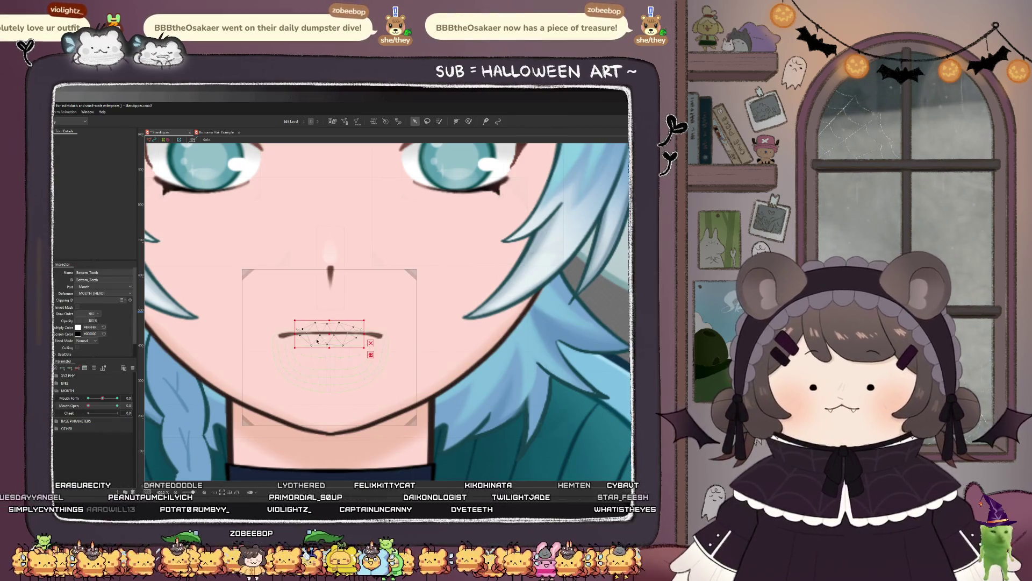
click(344, 121)
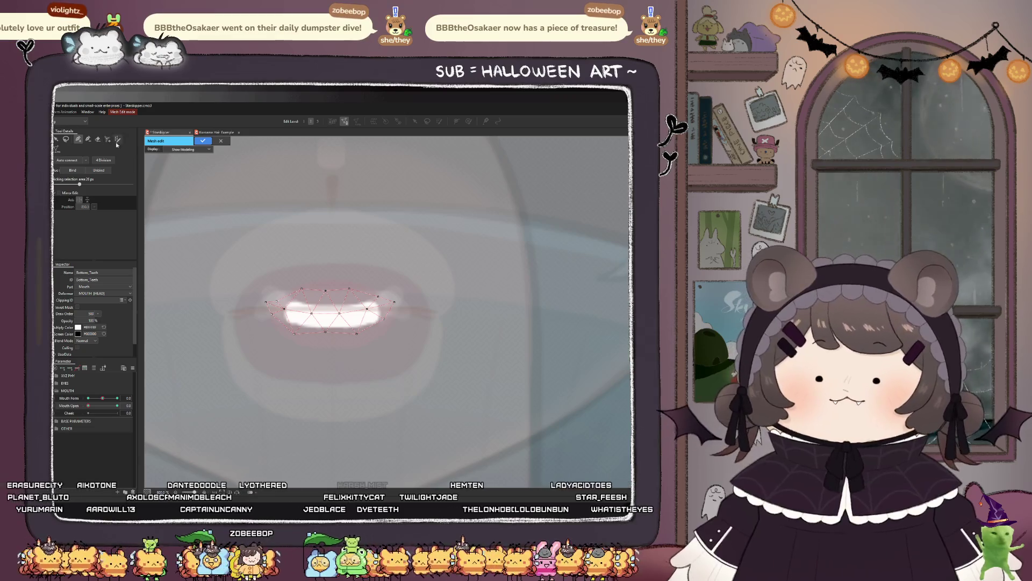
click(202, 141)
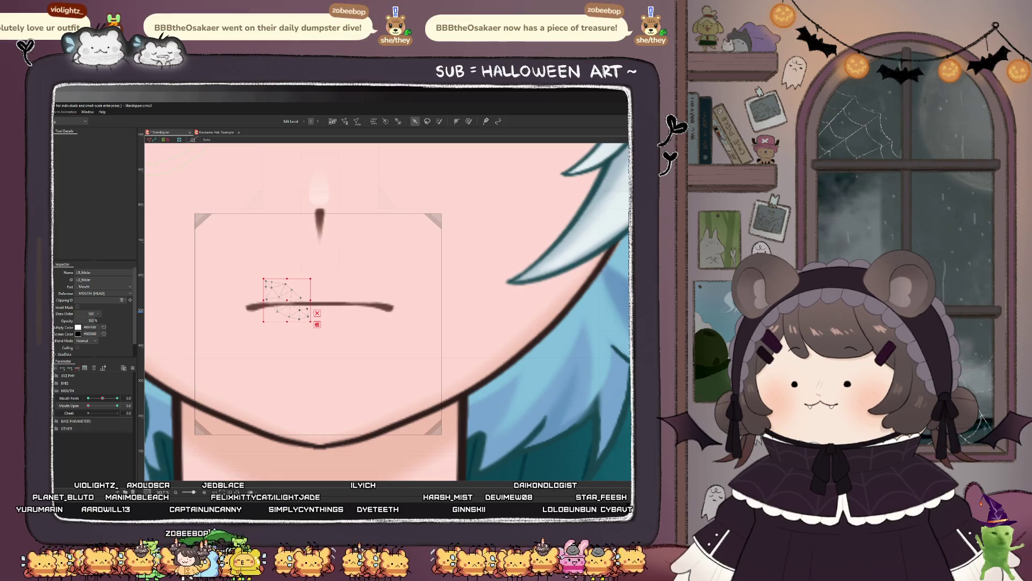
ctrl+click(352, 294)
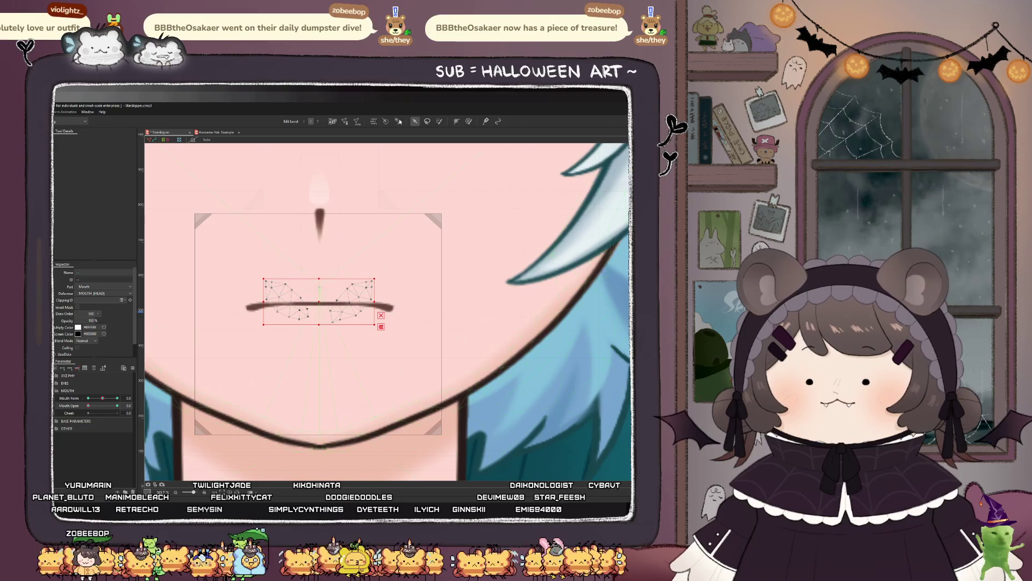
Step: Paint Glue weights onto the side mouth meshes, resizing the brush and erasing excess weight
click(469, 121)
mouse_move(250, 279)
mouse_down()
mouse_move(244, 273)
mouse_move(258, 274)
mouse_up()
mouse_move(357, 272)
mouse_down()
mouse_move(355, 285)
mouse_move(371, 290)
mouse_up()
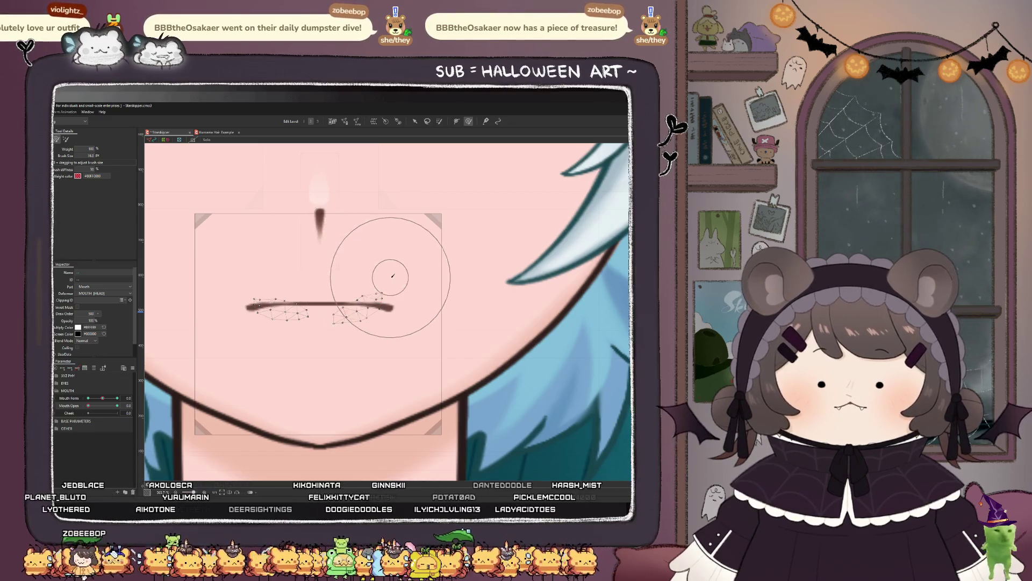
mouse_move(355, 326)
mouse_down()
mouse_move(344, 329)
mouse_move(439, 177)
mouse_move(408, 253)
mouse_move(399, 191)
mouse_up()
key(b)
key(b)
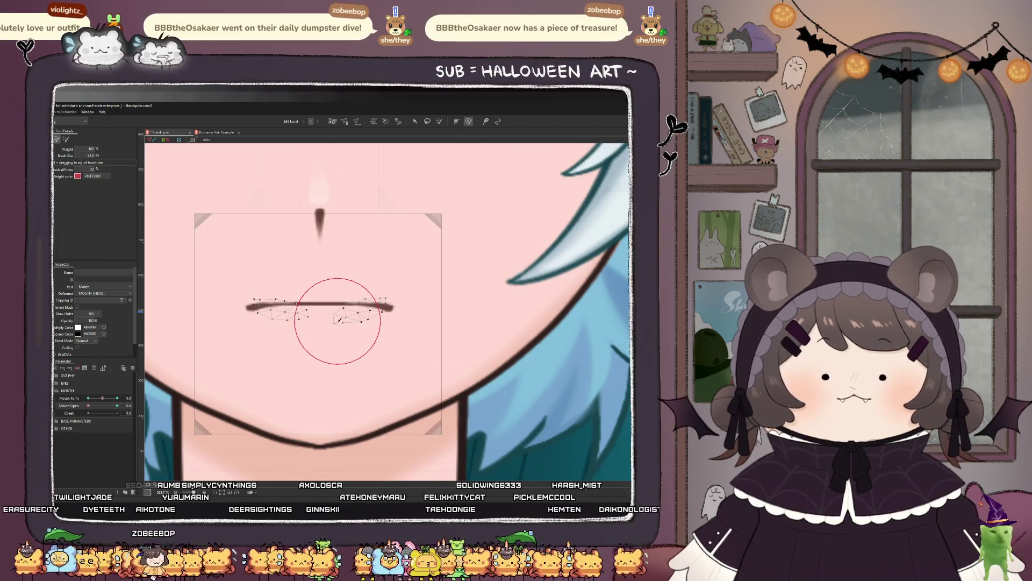
drag(344, 317, 340, 316)
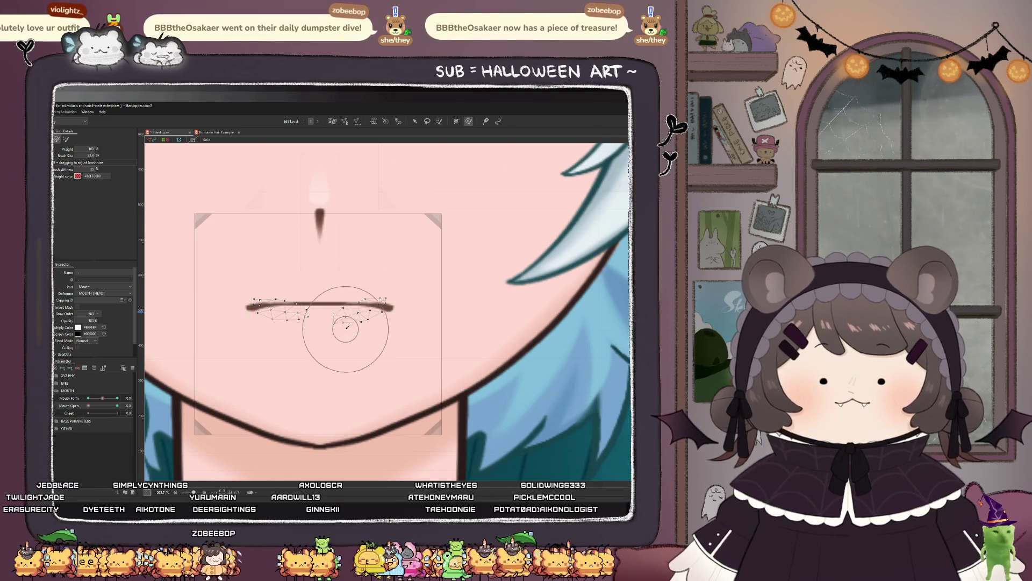
key(bracketleft)
drag(342, 319, 359, 328)
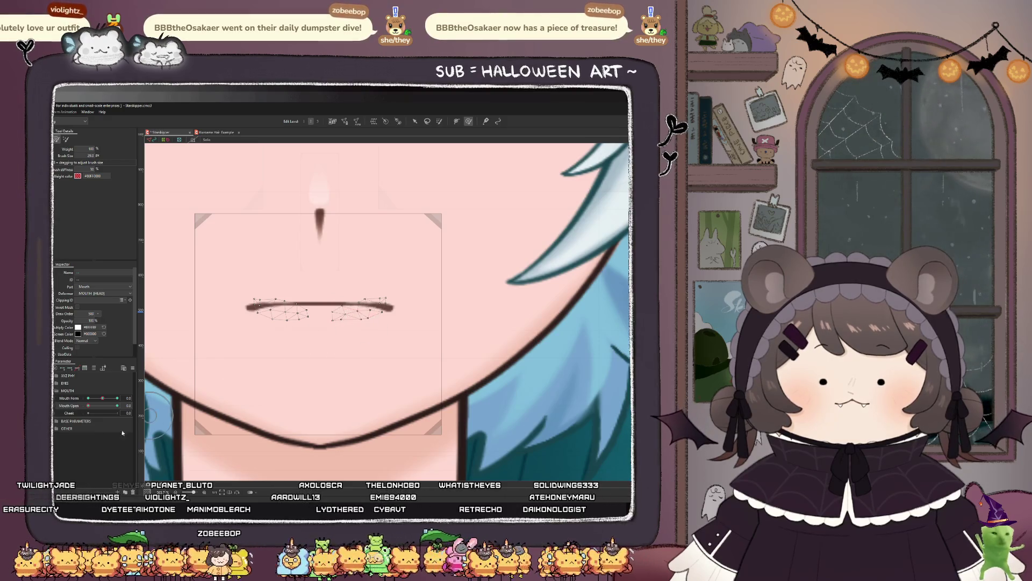
Step: Scrub Mouth Open to test that the side meshes stay attached to the lips
mouse_move(92, 407)
mouse_down()
mouse_move(113, 406)
mouse_move(88, 407)
mouse_up()
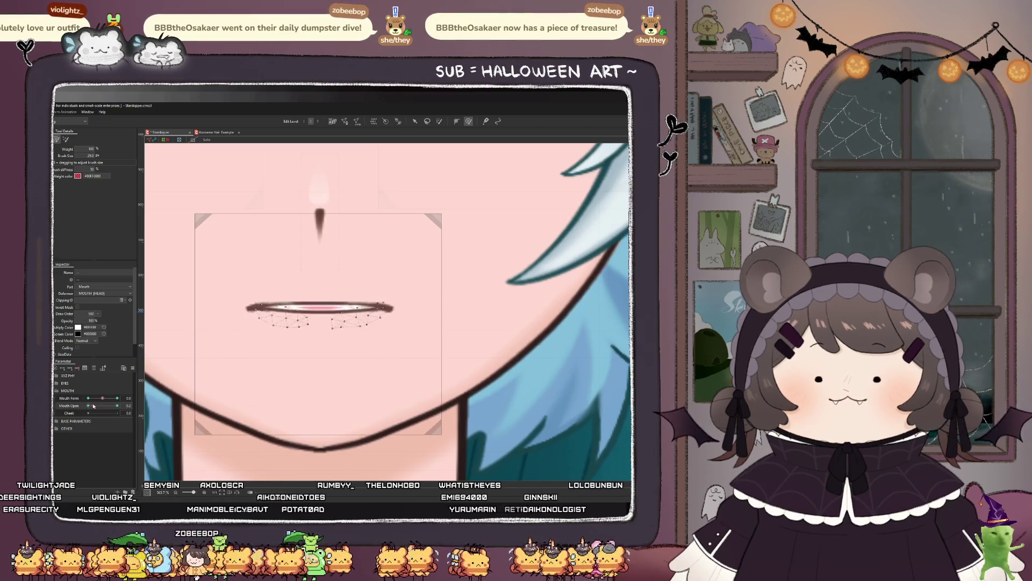
mouse_move(300, 299)
mouse_down()
mouse_move(334, 318)
mouse_move(361, 310)
mouse_up()
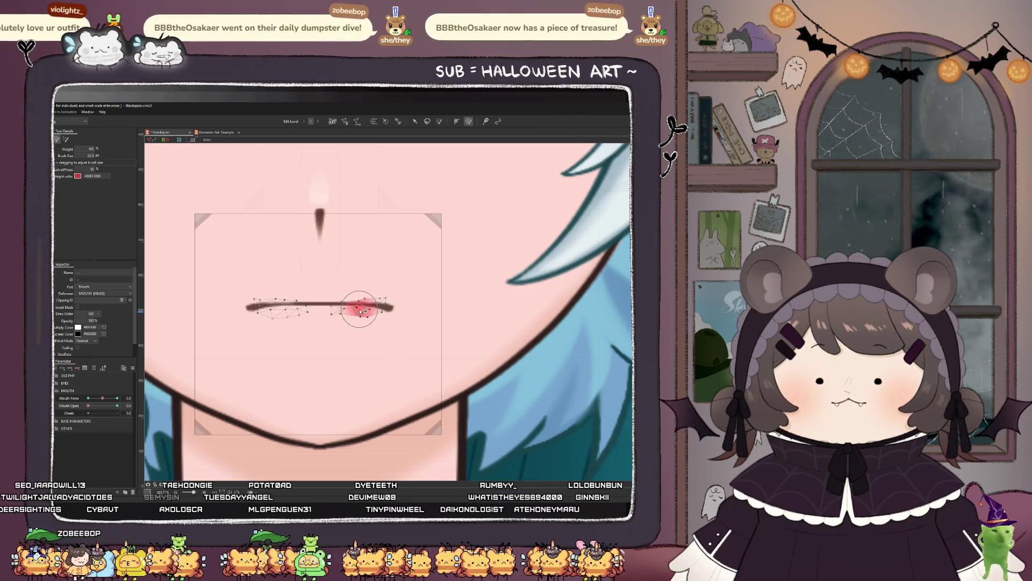
click(96, 405)
mouse_move(96, 401)
mouse_down()
mouse_move(115, 403)
mouse_move(88, 403)
mouse_move(116, 399)
mouse_move(84, 405)
mouse_move(110, 406)
mouse_move(96, 406)
mouse_up()
scroll(297, 352, down, 5)
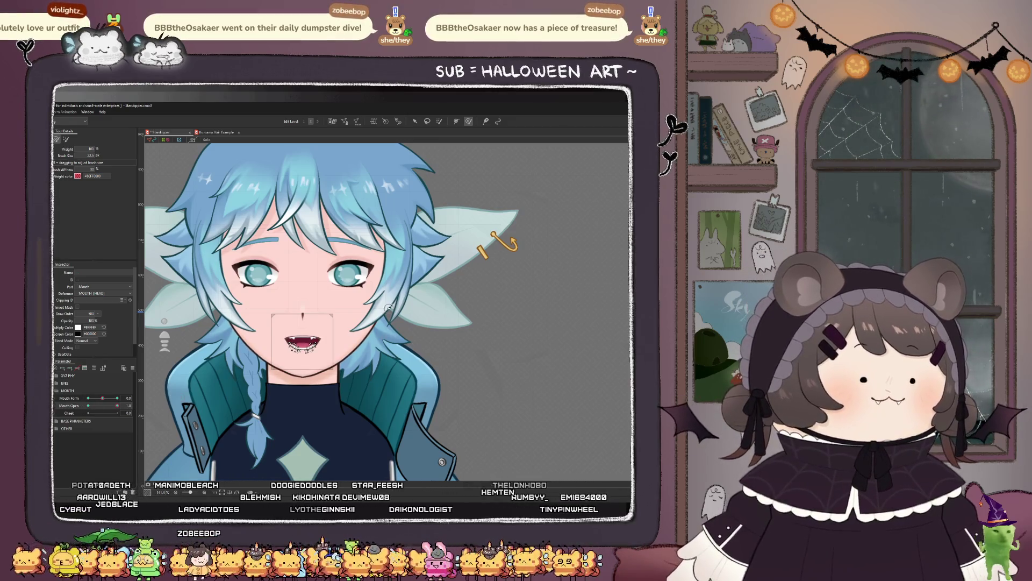
click(416, 122)
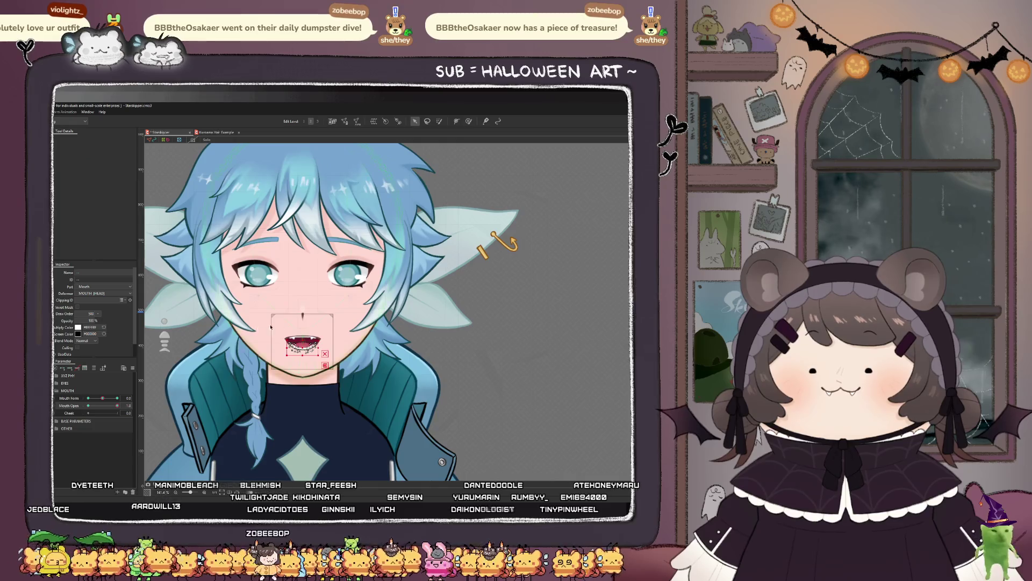
scroll(323, 349, up, 6)
click(332, 356)
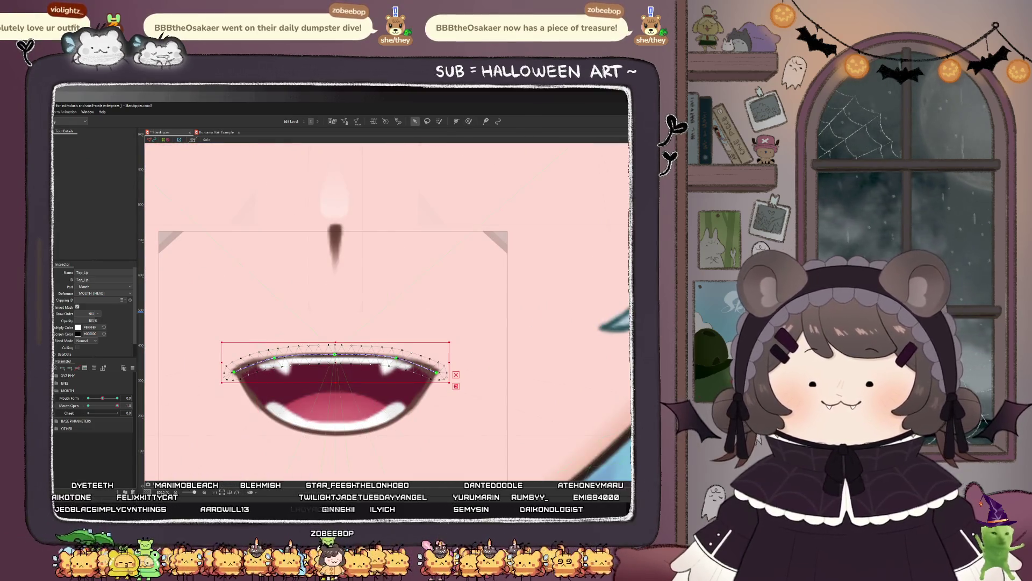
scroll(336, 356, up, 2)
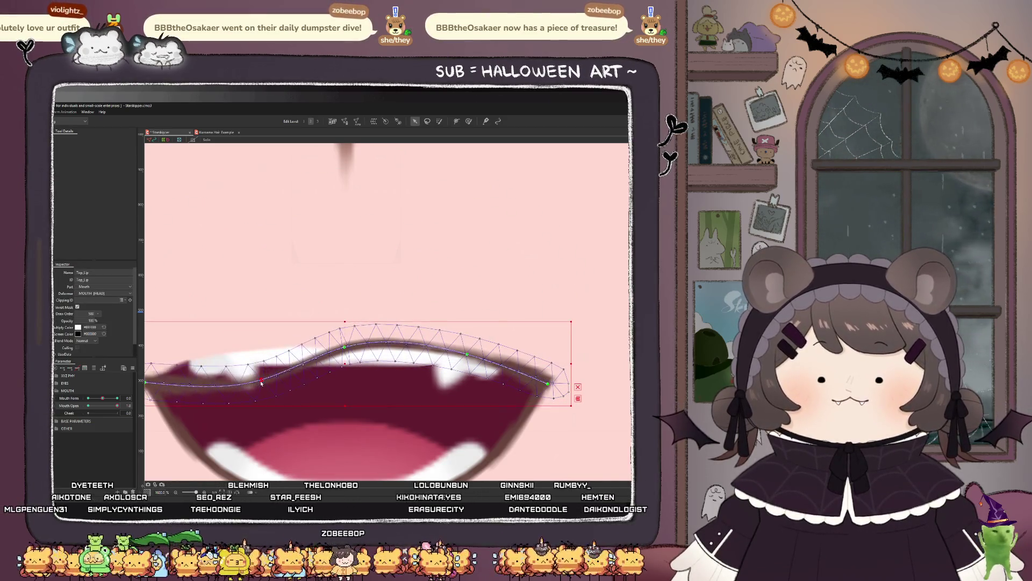
scroll(306, 313, down, 2)
scroll(314, 321, down, 4)
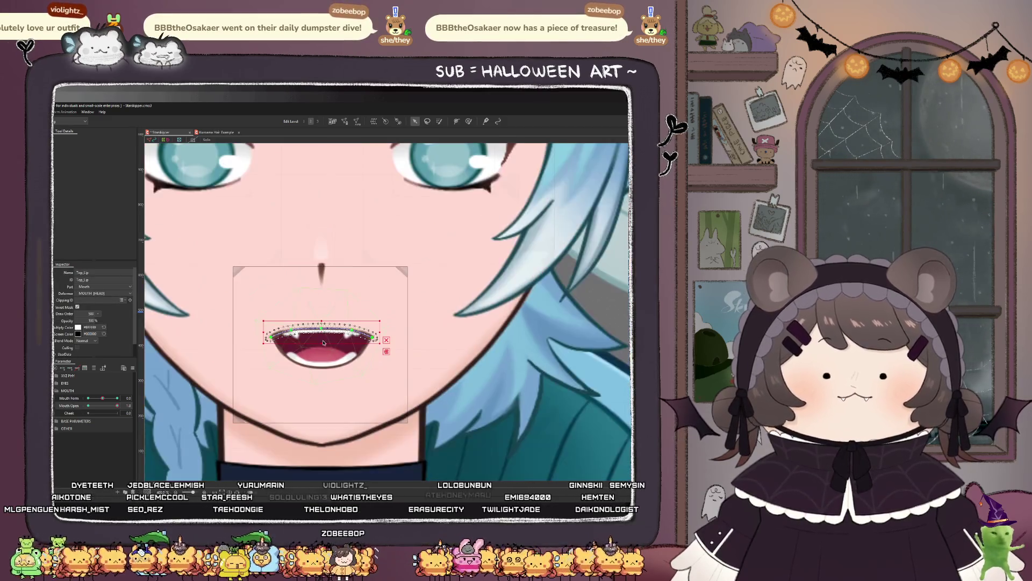
scroll(316, 358, down, 3)
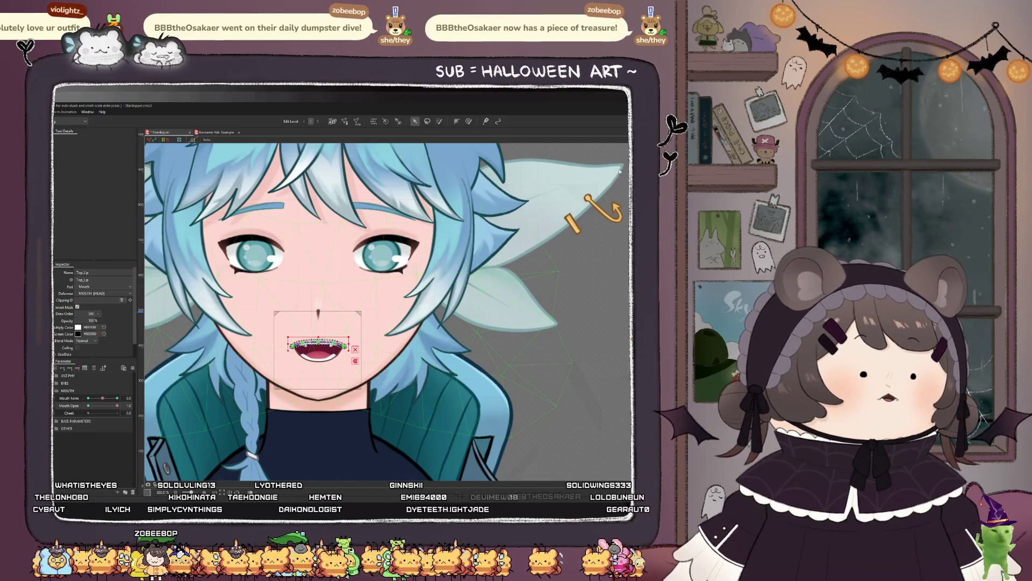
scroll(290, 361, up, 3)
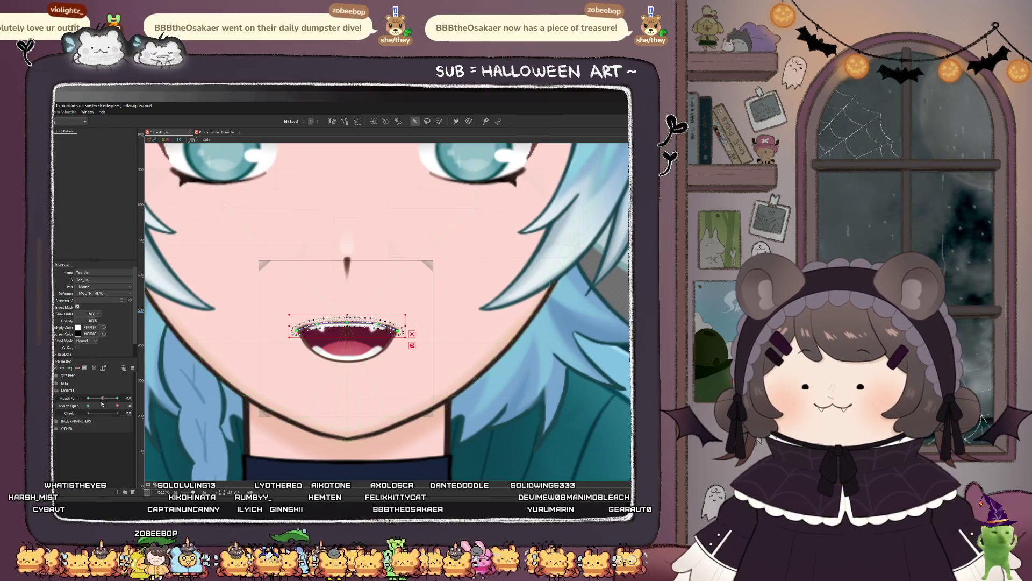
click(77, 398)
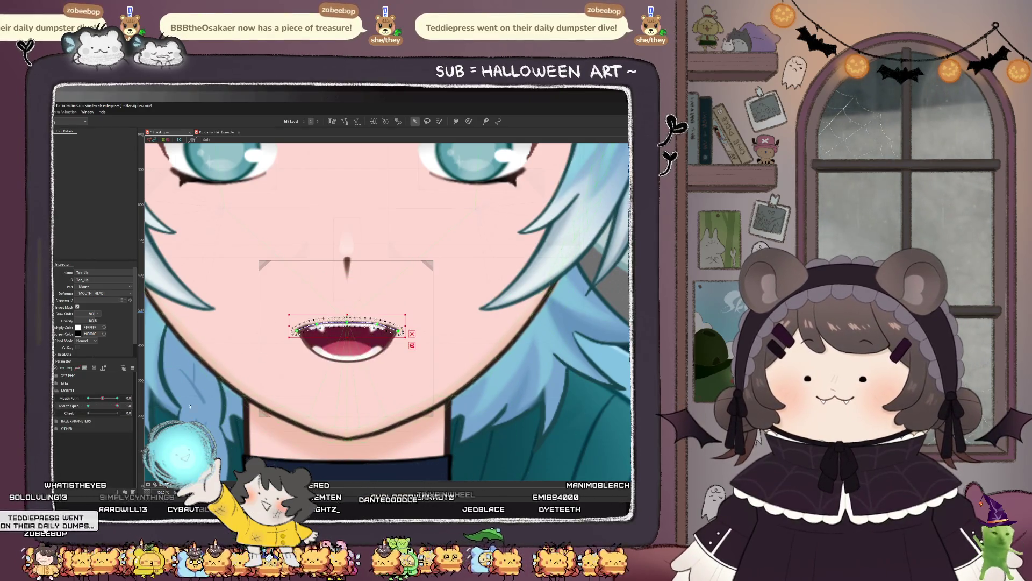
scroll(452, 328, down, 5)
click(452, 328)
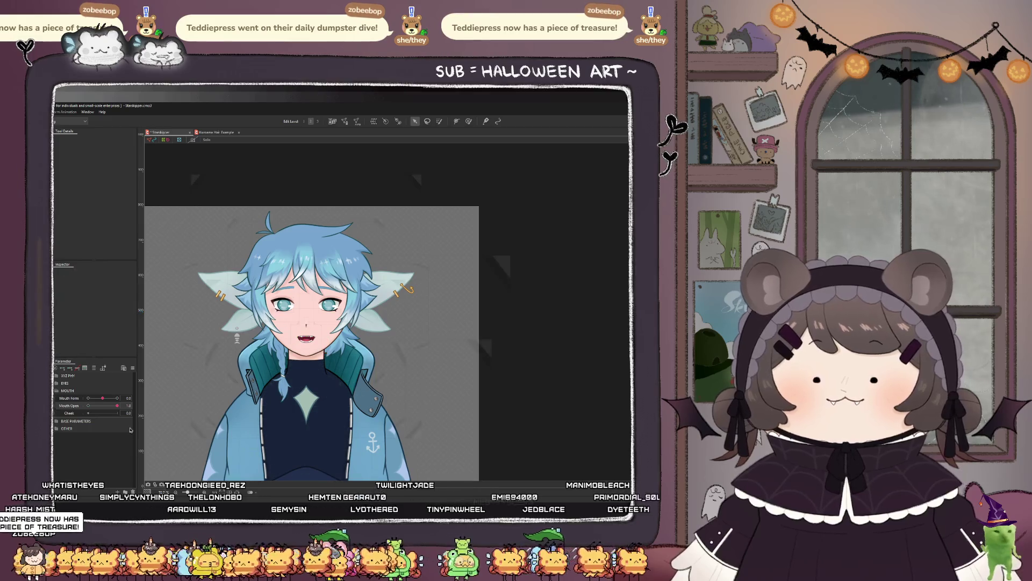
scroll(323, 380, down, 2)
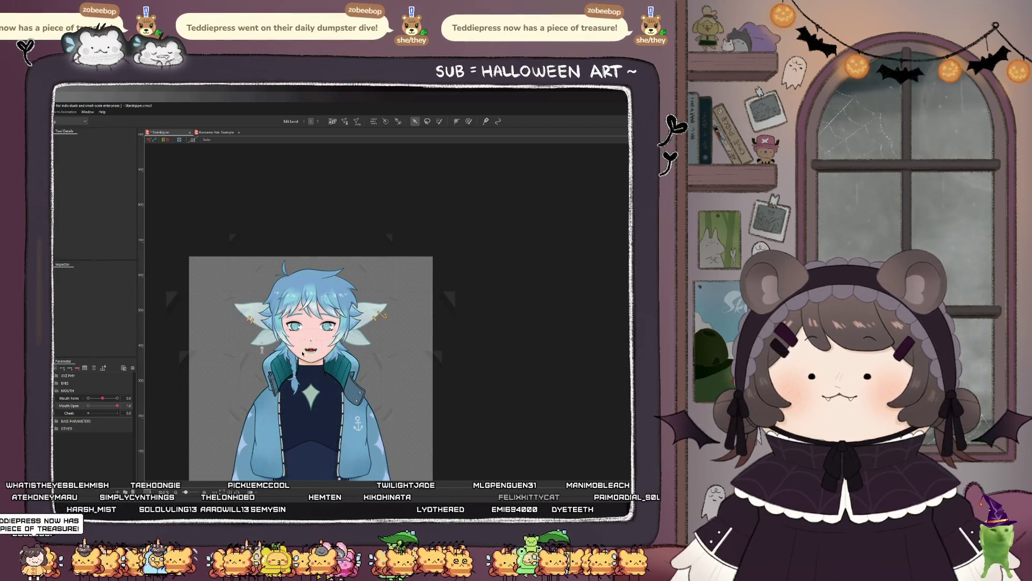
scroll(324, 338, up, 5)
Step: Select all mouth meshes from Lip_Mask with Ctrl+A, then clear the selection with the mouth closed
click(324, 338)
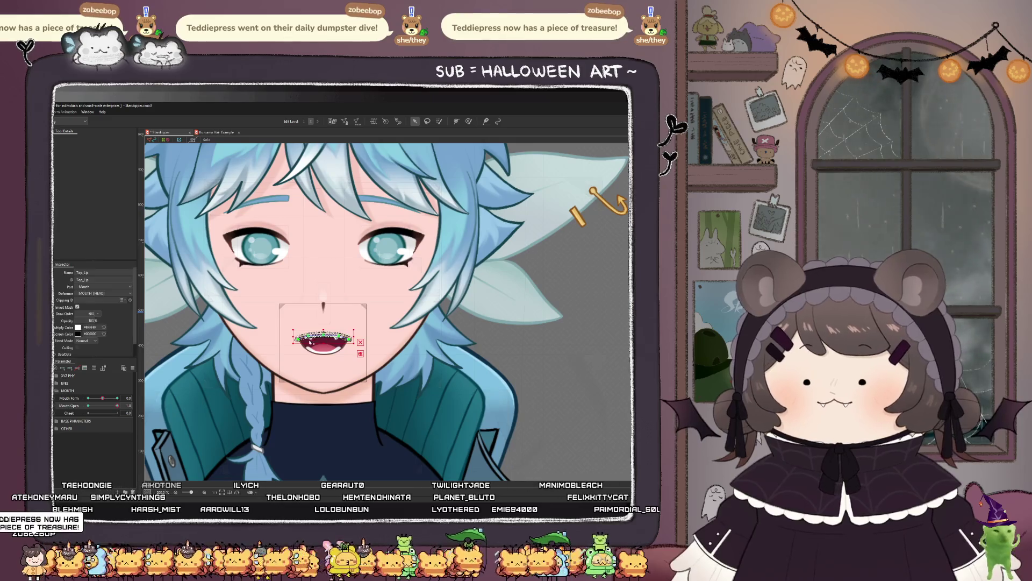
key(ctrl+a)
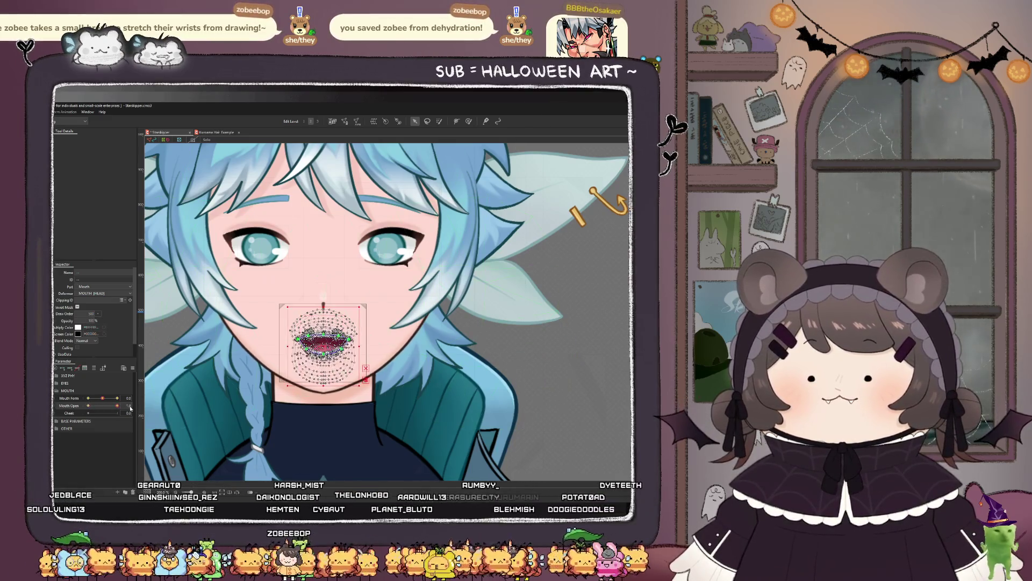
click(516, 336)
scroll(334, 366, down, 5)
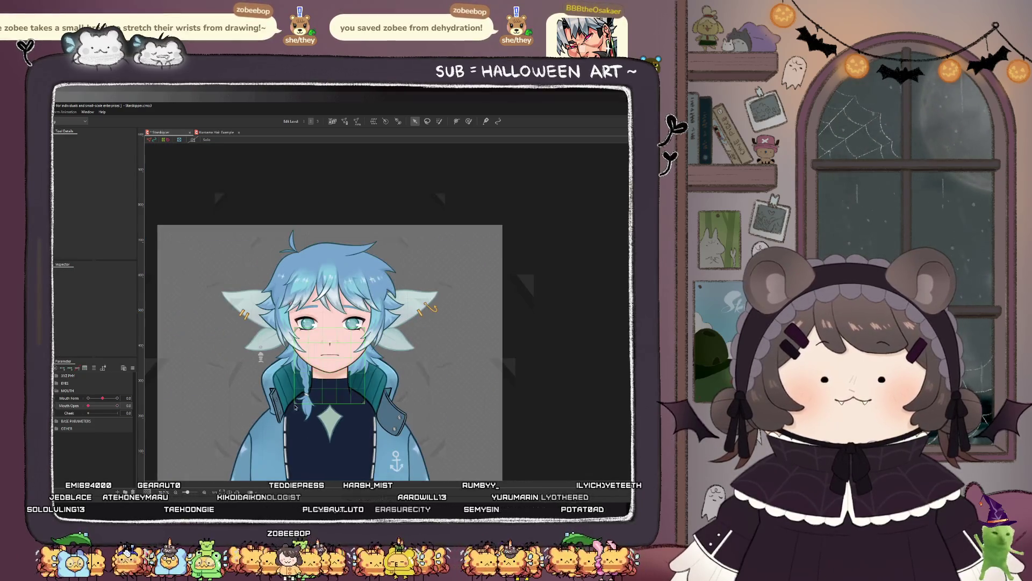
scroll(417, 323, up, 5)
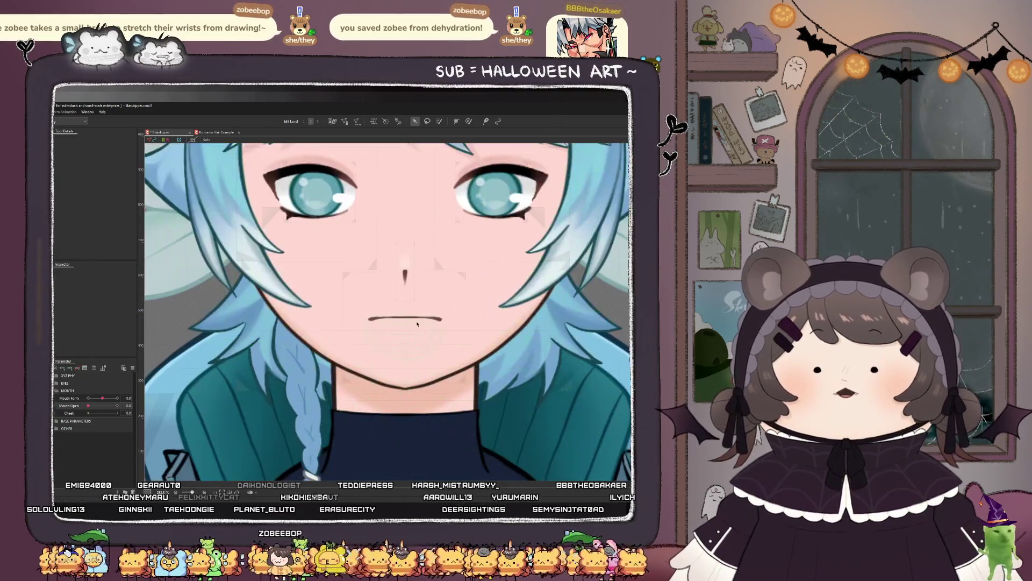
Step: Click through the Top_Lip, Lip_Mask and Head_Colour meshes to reach the MOUTH warp deformer
click(415, 320)
click(403, 320)
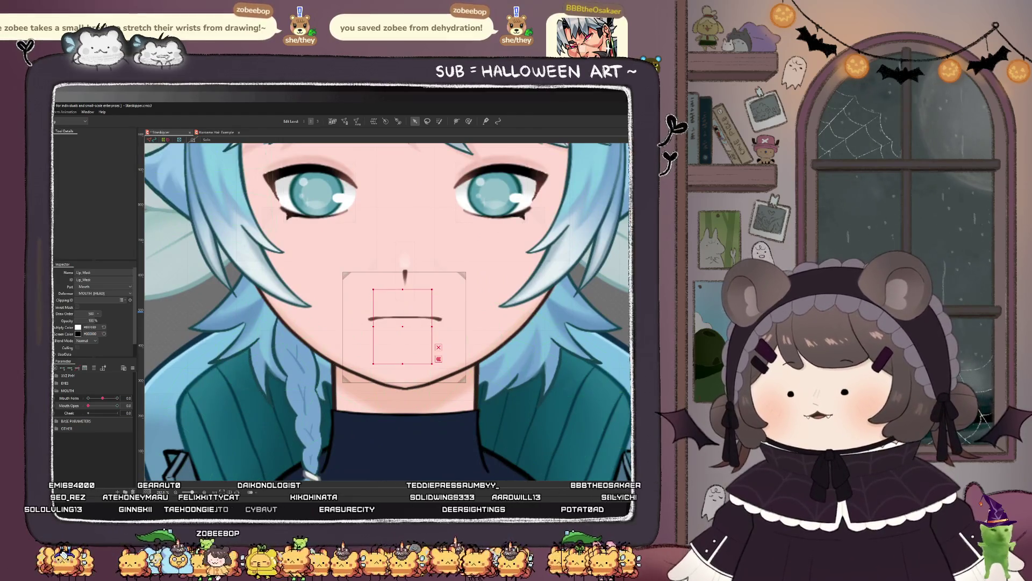
drag(467, 269, 354, 412)
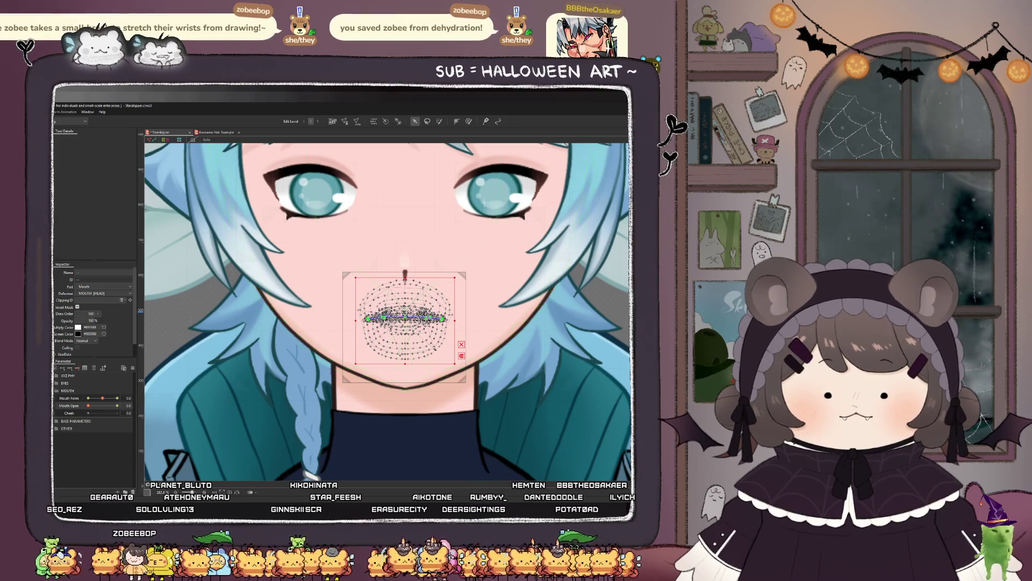
click(409, 301)
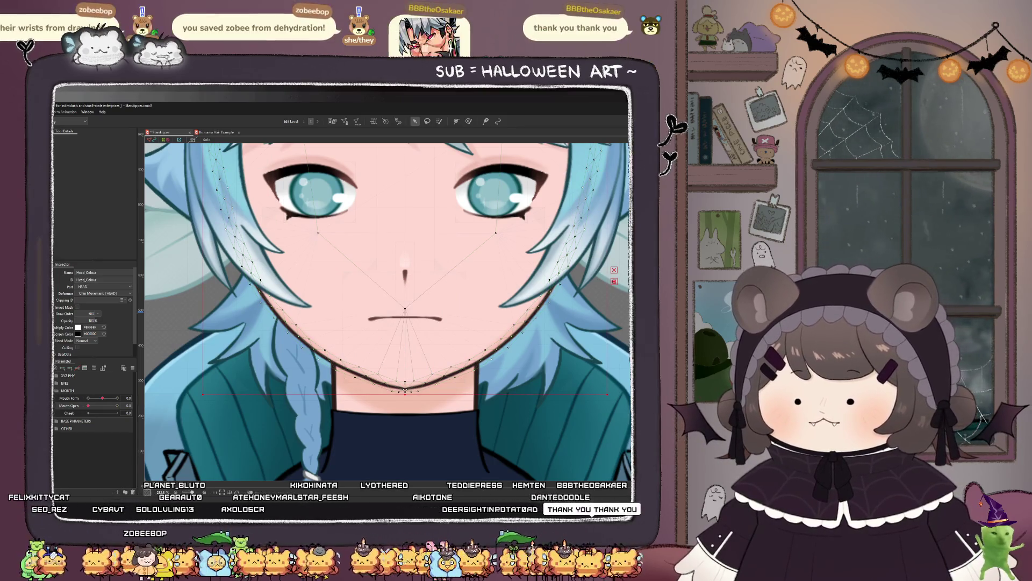
click(405, 318)
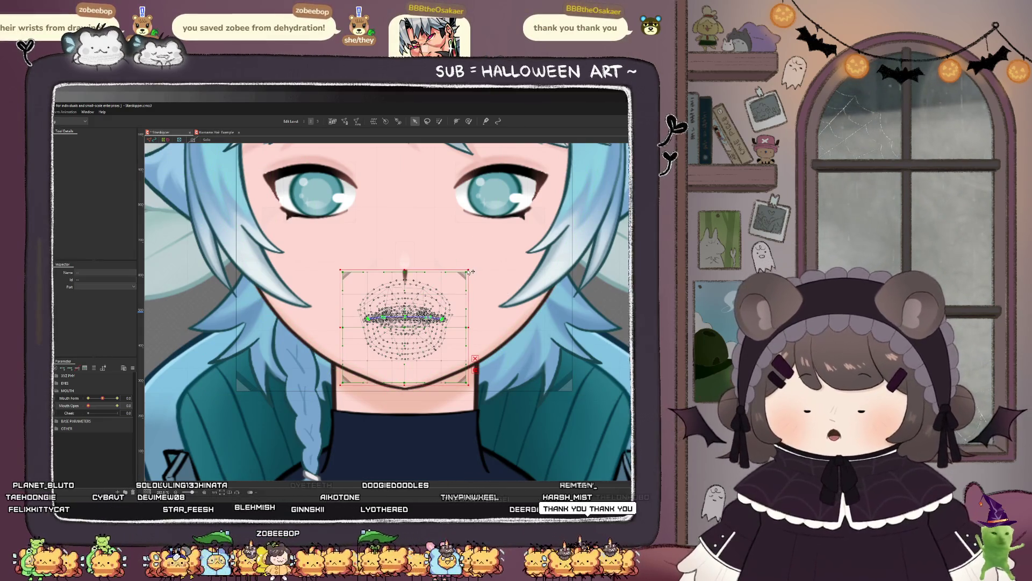
Step: Undo an accidental stretch, then box-select and scale up the MOUTH warp deformer's points
drag(475, 270, 480, 265)
key(ctrl+z)
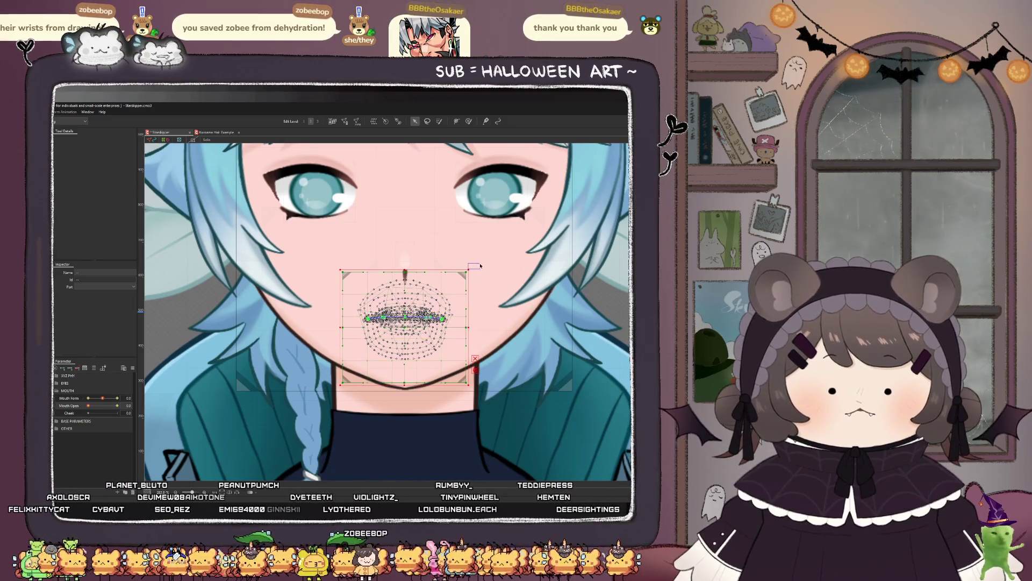
mouse_move(335, 266)
mouse_down()
mouse_move(525, 355)
mouse_move(525, 381)
mouse_up()
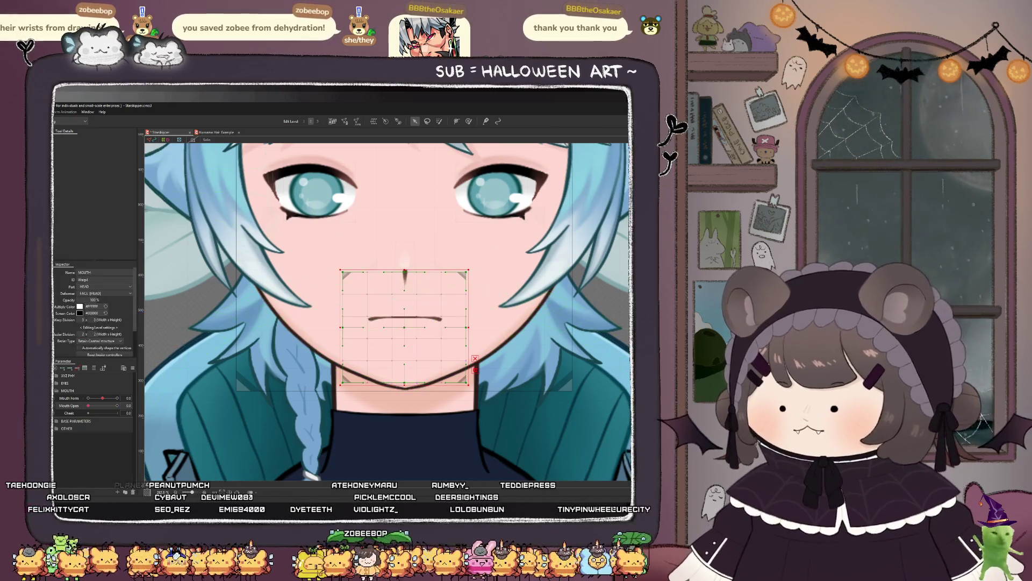
drag(467, 263, 483, 243)
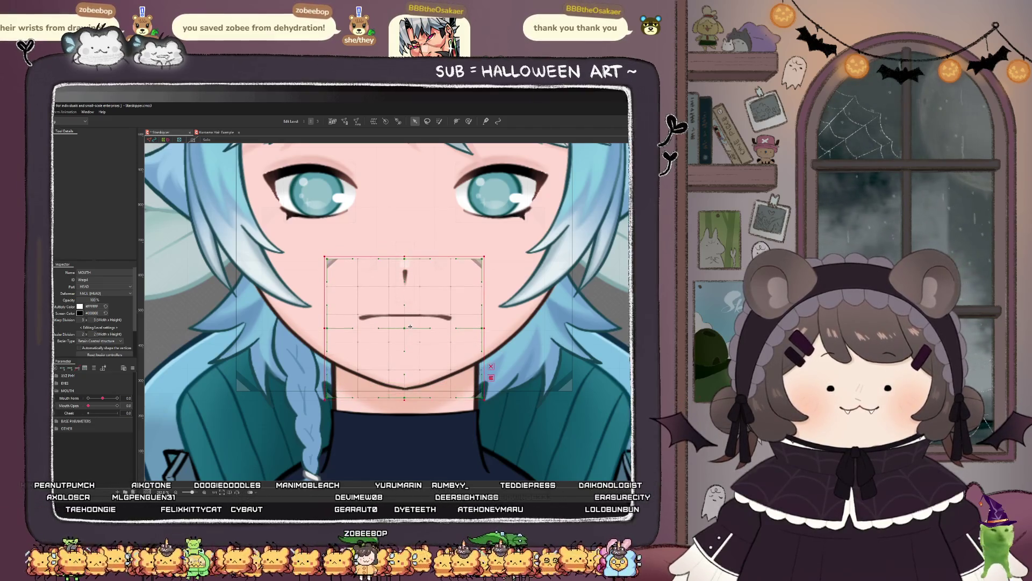
key(ctrl+0)
click(218, 447)
scroll(219, 446, down, 2)
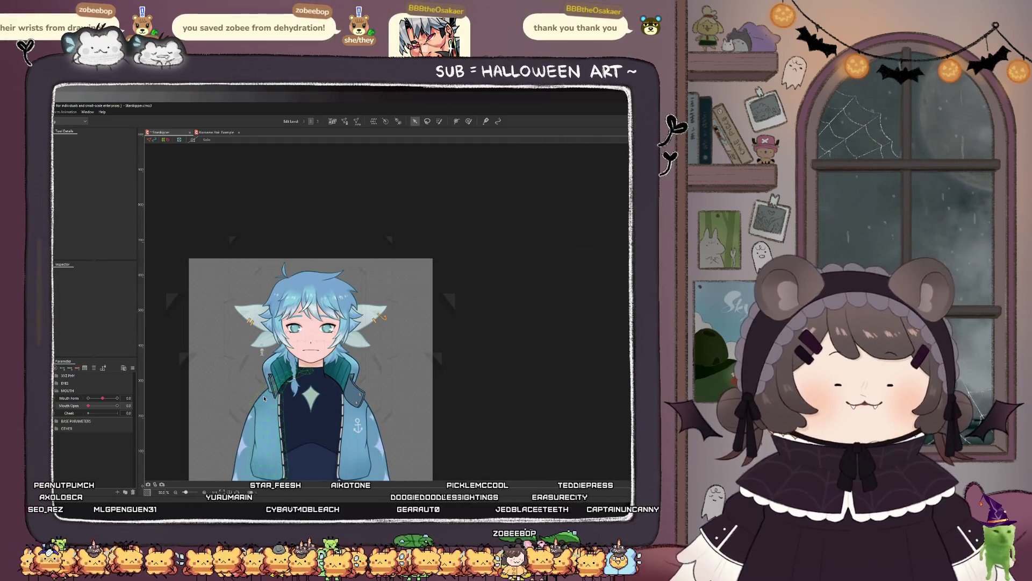
Step: Set Mouth Open to 1.0 so the mouth opens fully
click(264, 397)
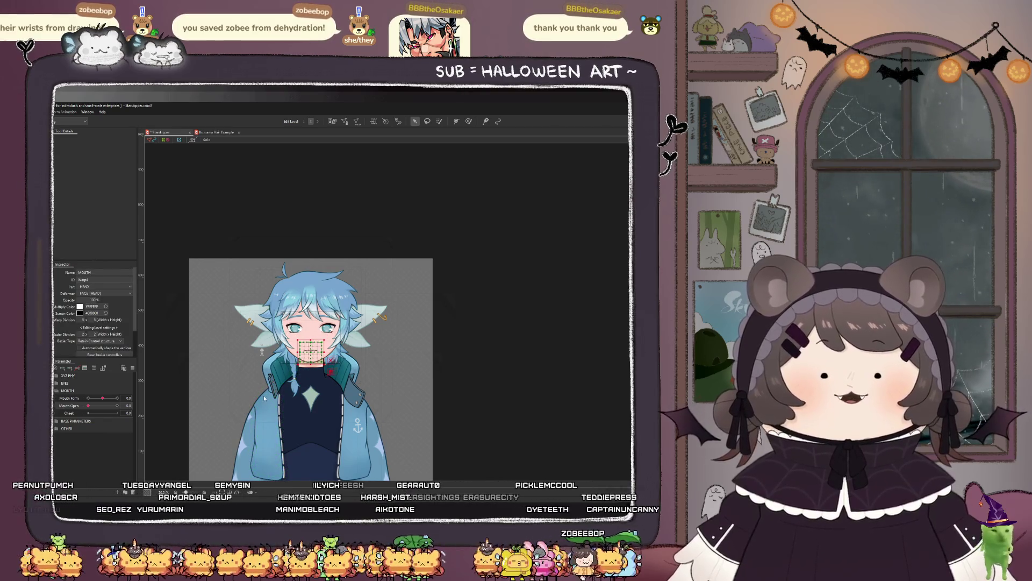
click(449, 286)
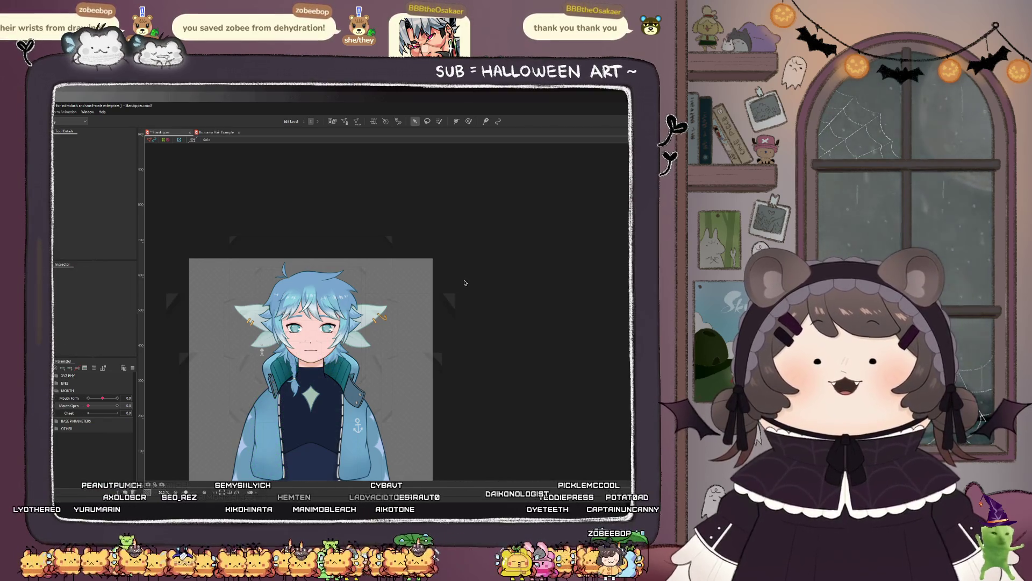
scroll(299, 338, up, 4)
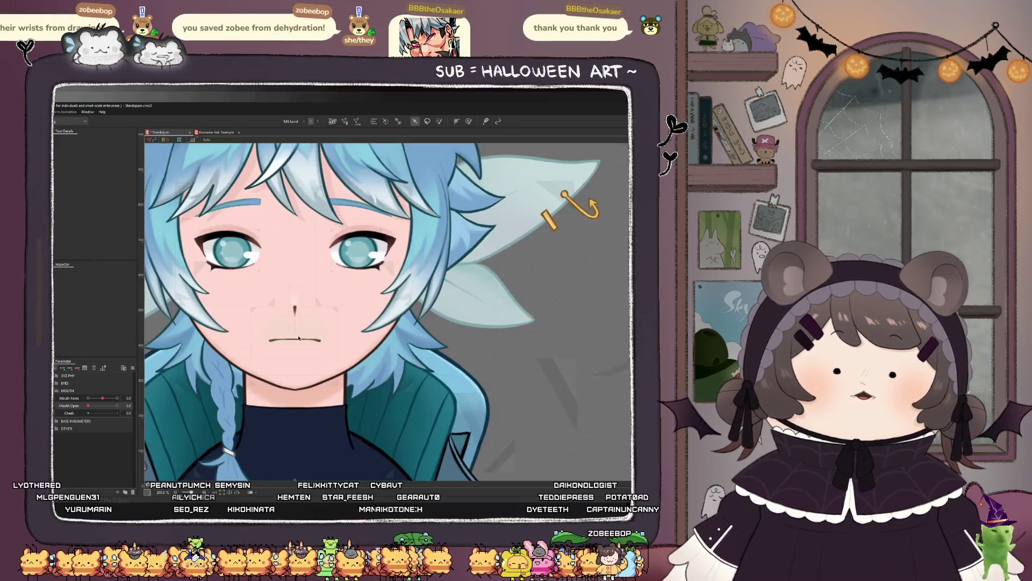
drag(87, 406, 184, 412)
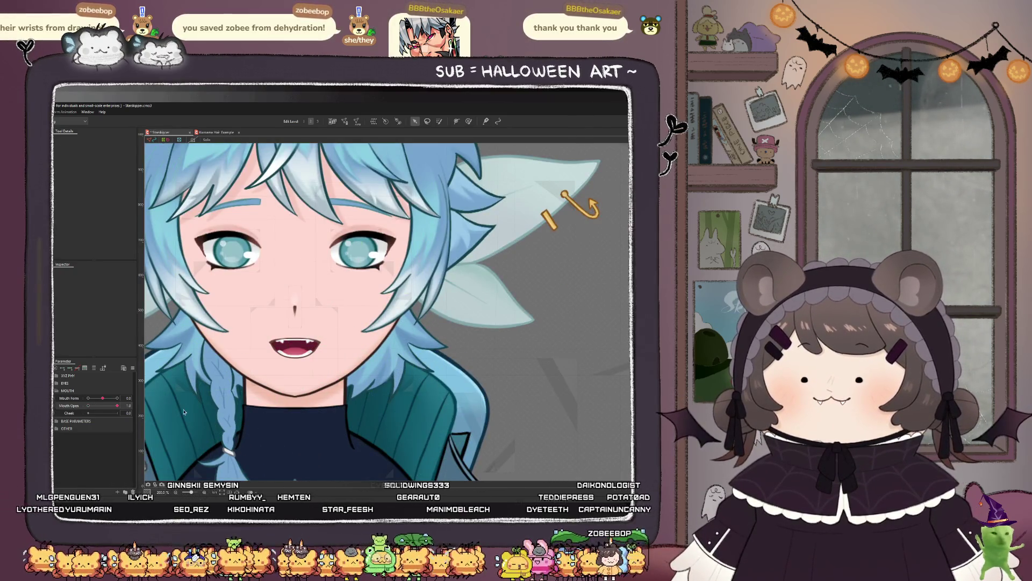
Step: Enlarge the MOUTH warp deformer grid around the open mouth and fangs, zooming to check
click(270, 353)
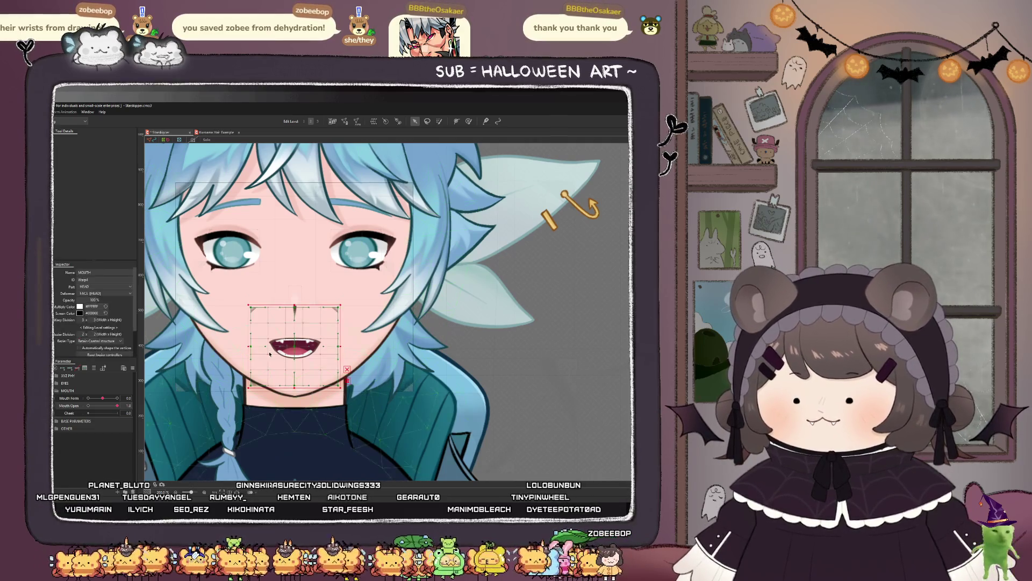
drag(293, 304, 294, 293)
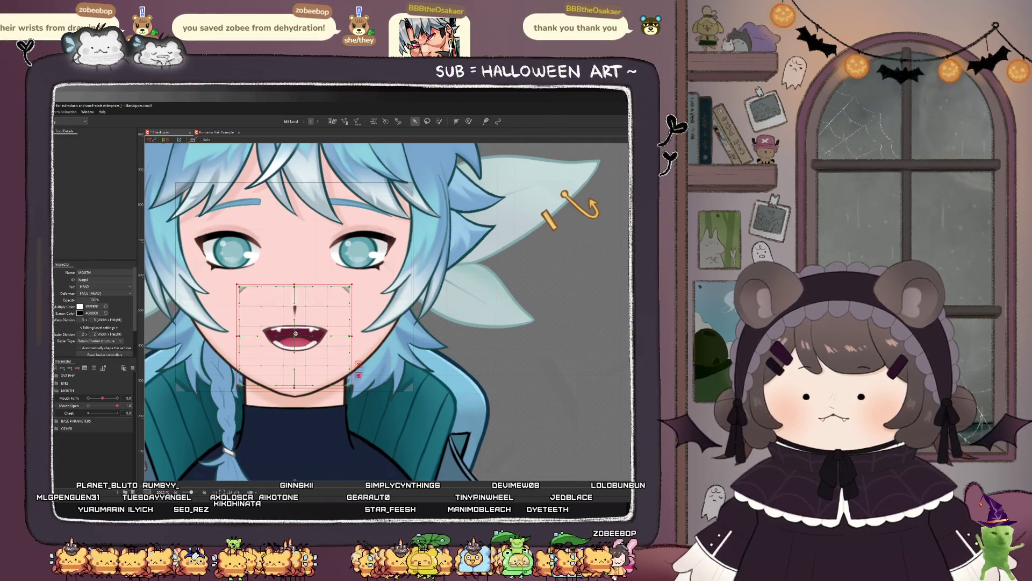
scroll(345, 367, down, 3)
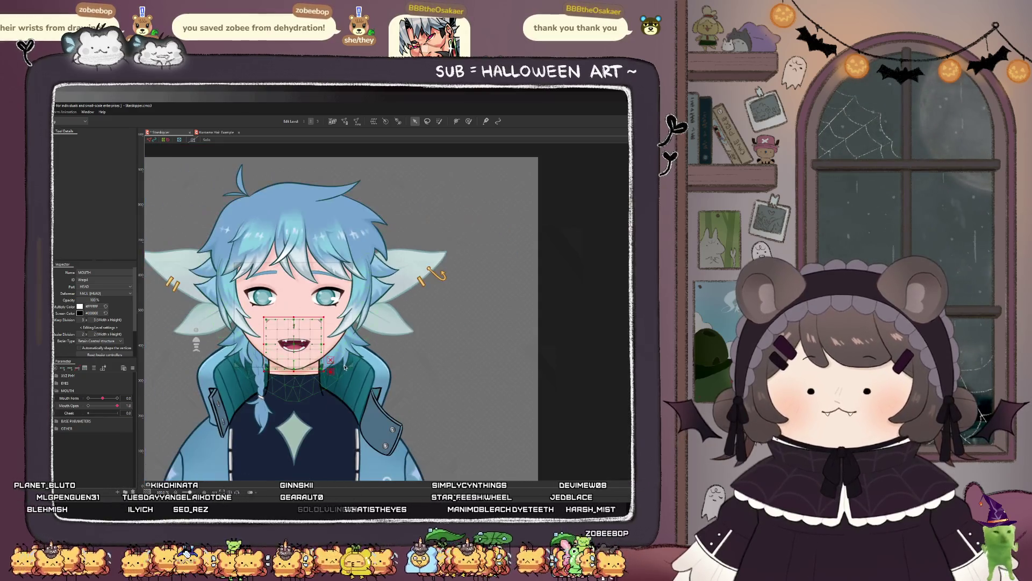
click(501, 345)
scroll(416, 435, down, 2)
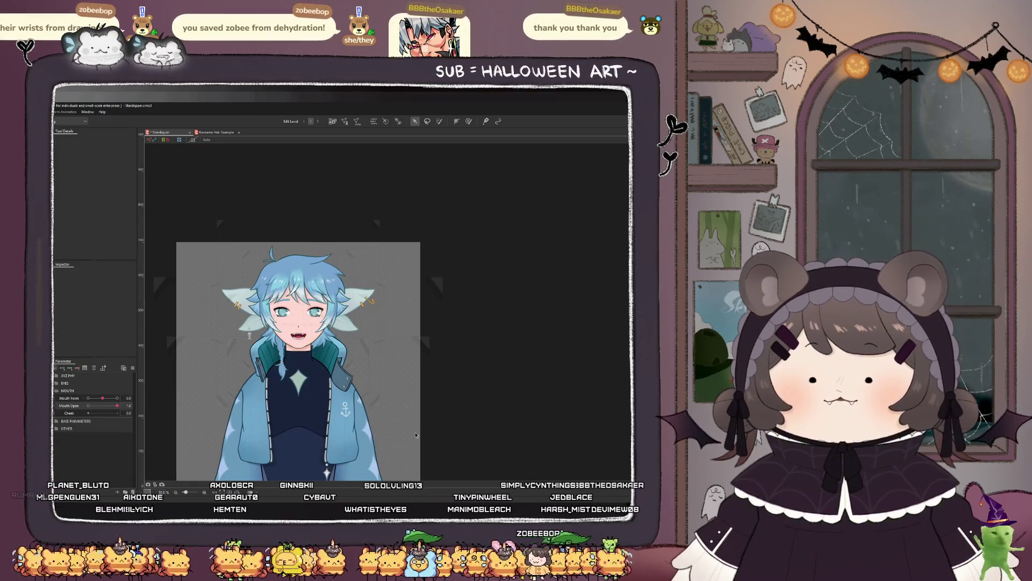
scroll(381, 385, down, 1)
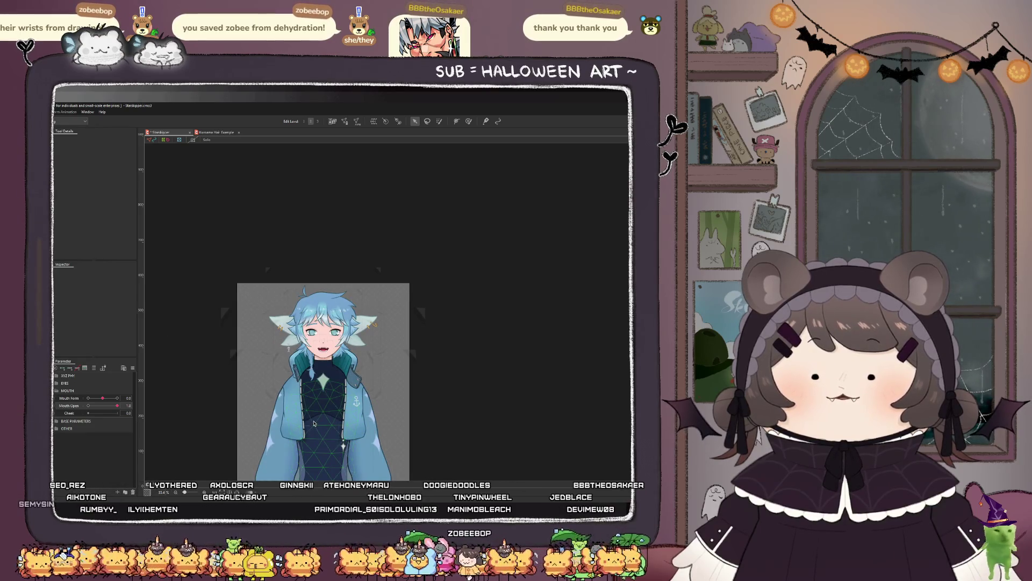
click(325, 379)
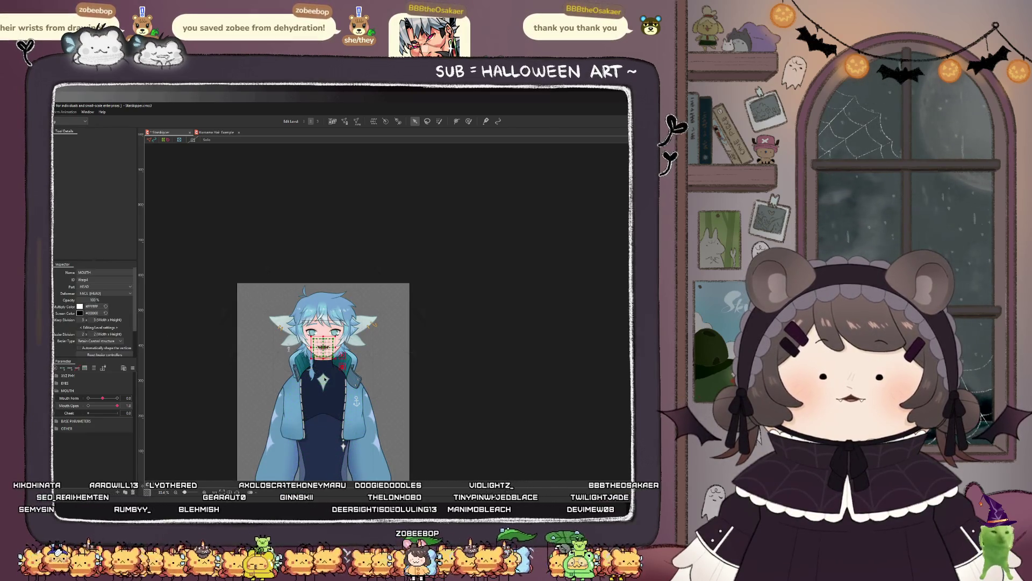
scroll(333, 371, up, 5)
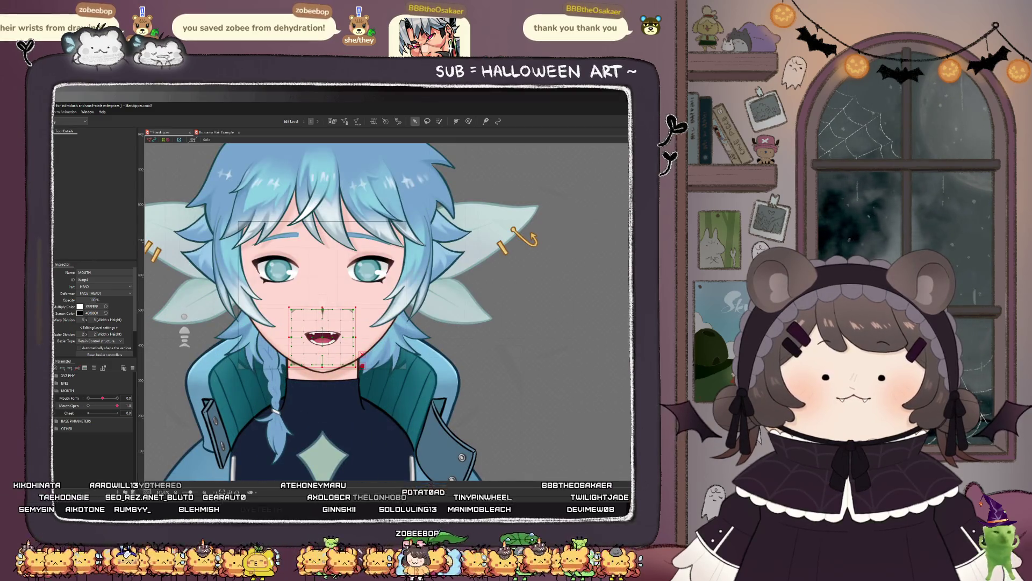
click(244, 322)
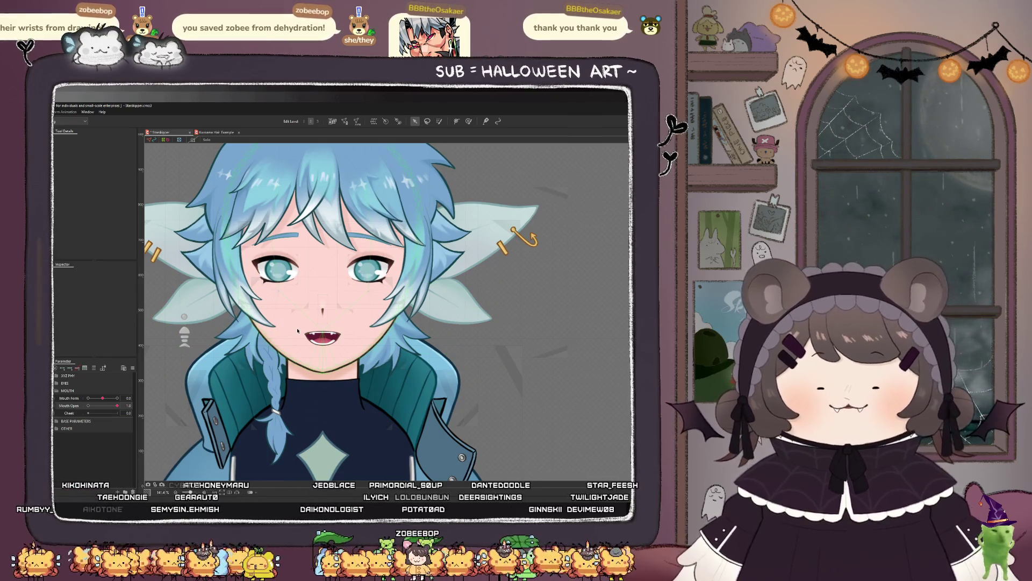
scroll(297, 331, up, 3)
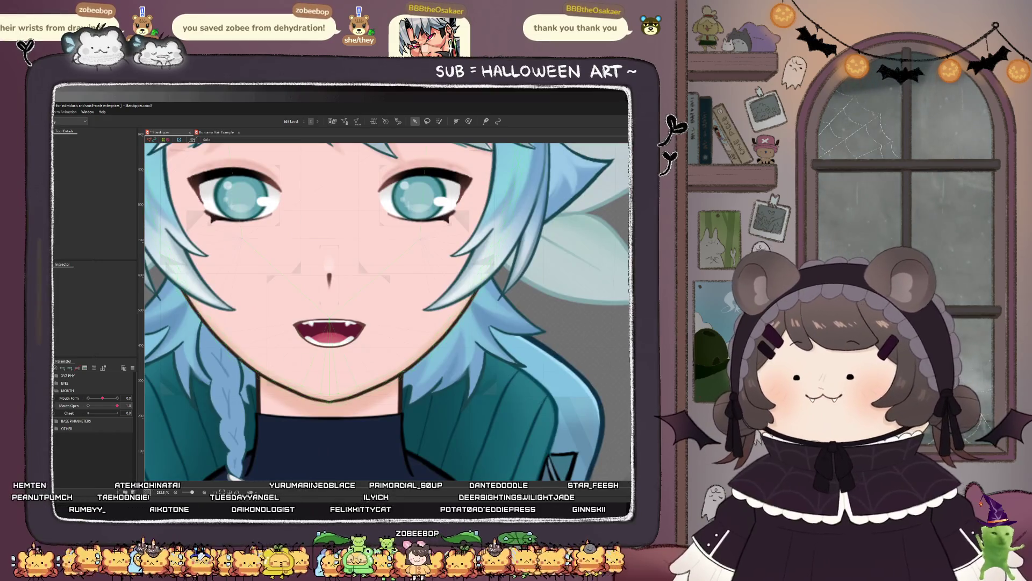
Step: Close the mouth and select the mouth art meshes and LB_Molar inside the MOUTH deformer
drag(117, 405, 88, 406)
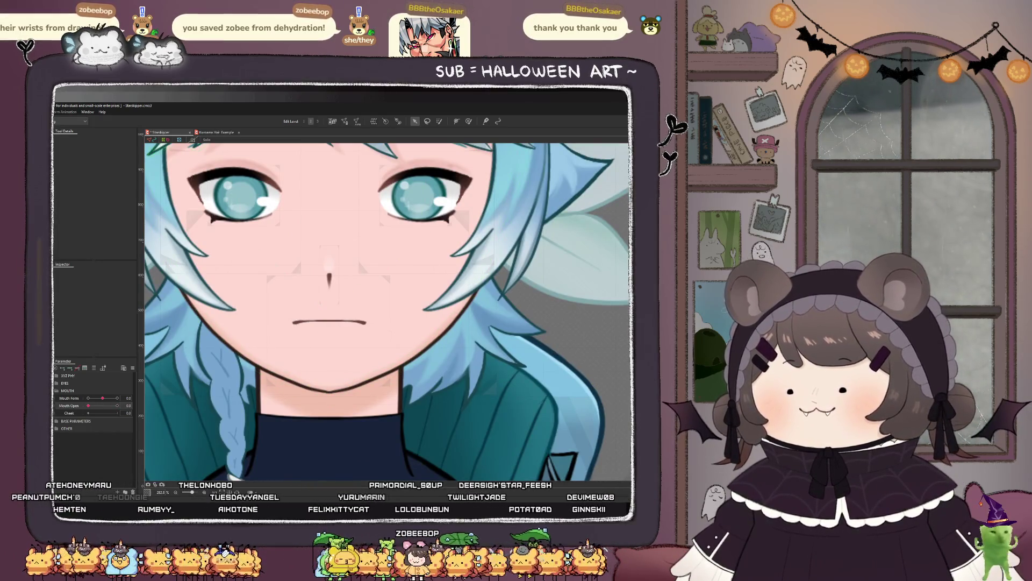
click(329, 328)
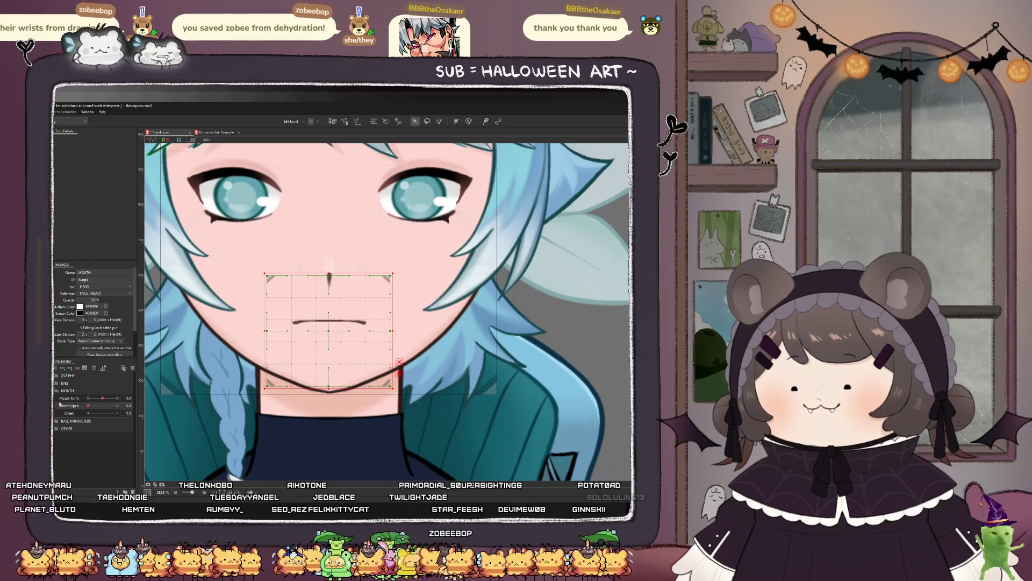
click(101, 368)
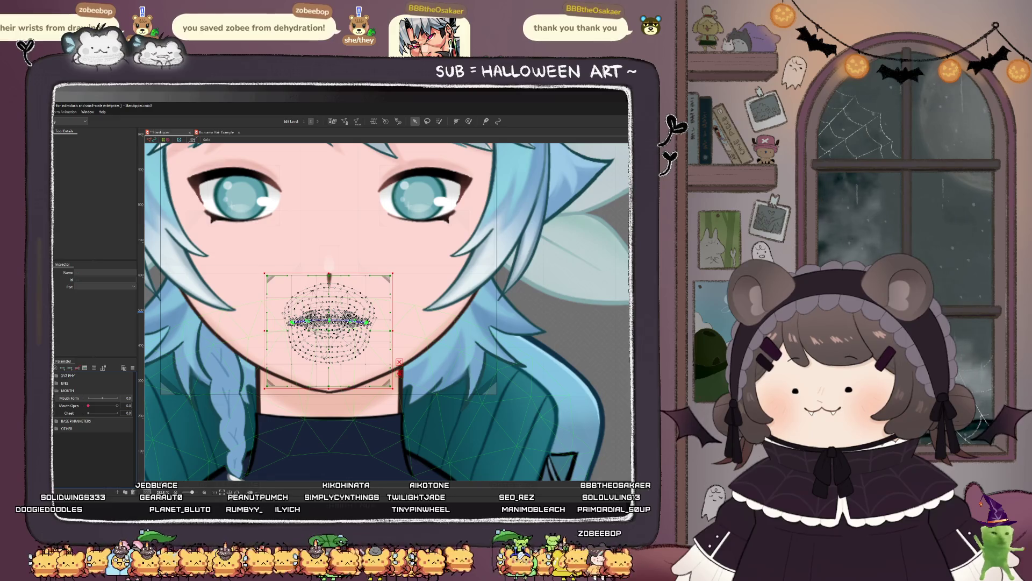
click(309, 323)
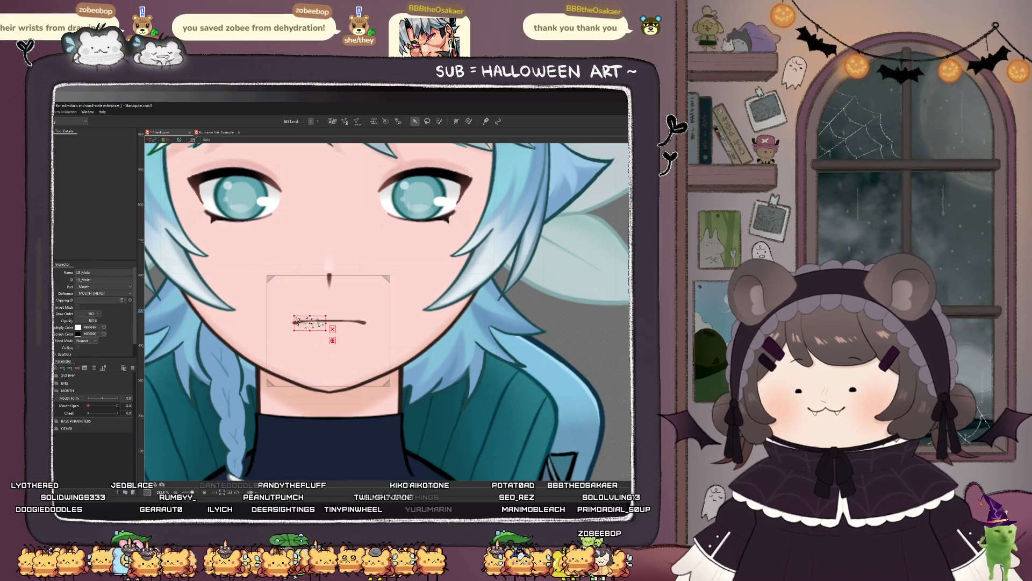
click(329, 323)
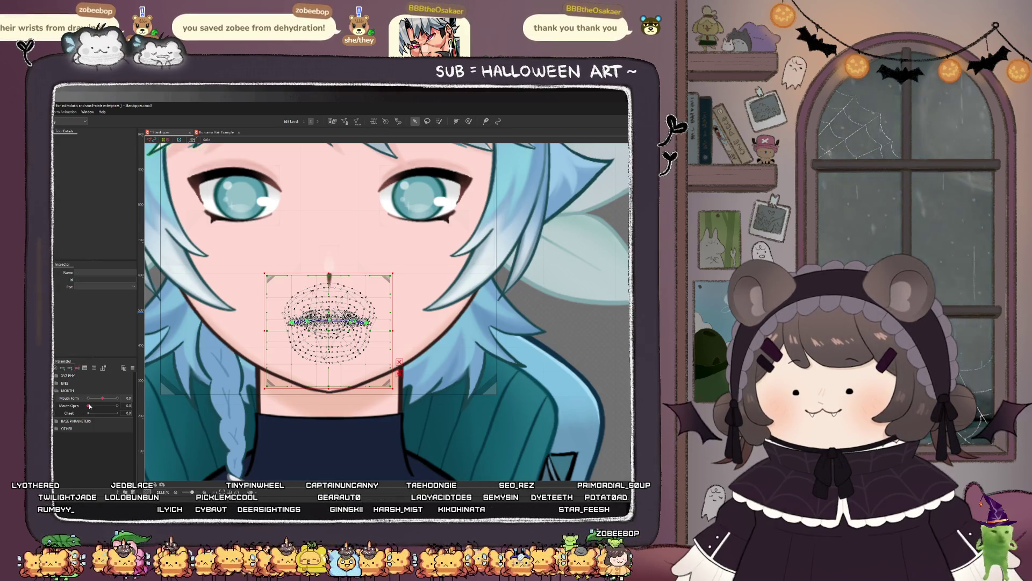
Step: Toggle Mouth Open between 0 and 1.0, undo, and nudge the mouth meshes lower
drag(89, 406, 175, 406)
click(308, 321)
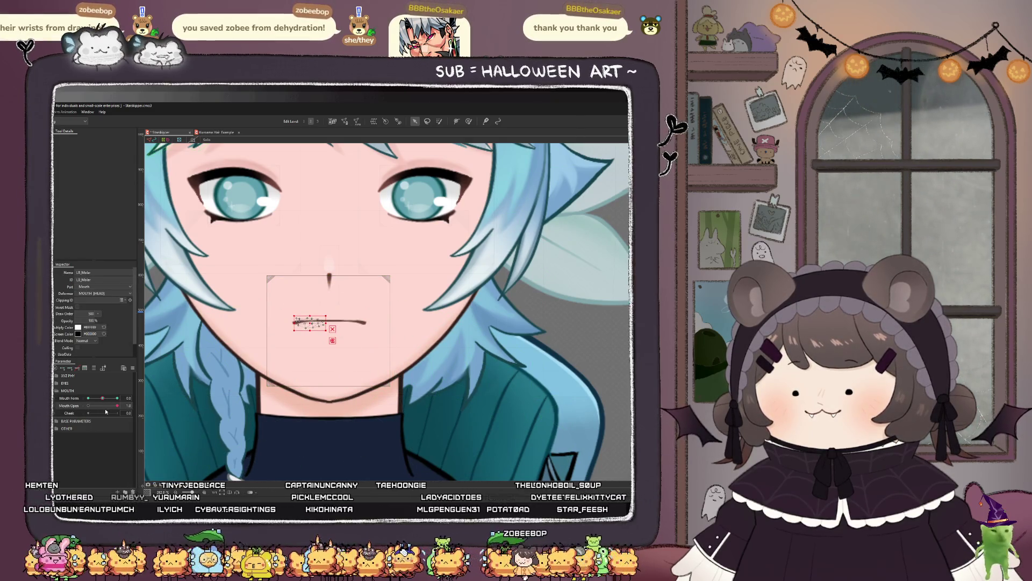
drag(116, 405, 84, 406)
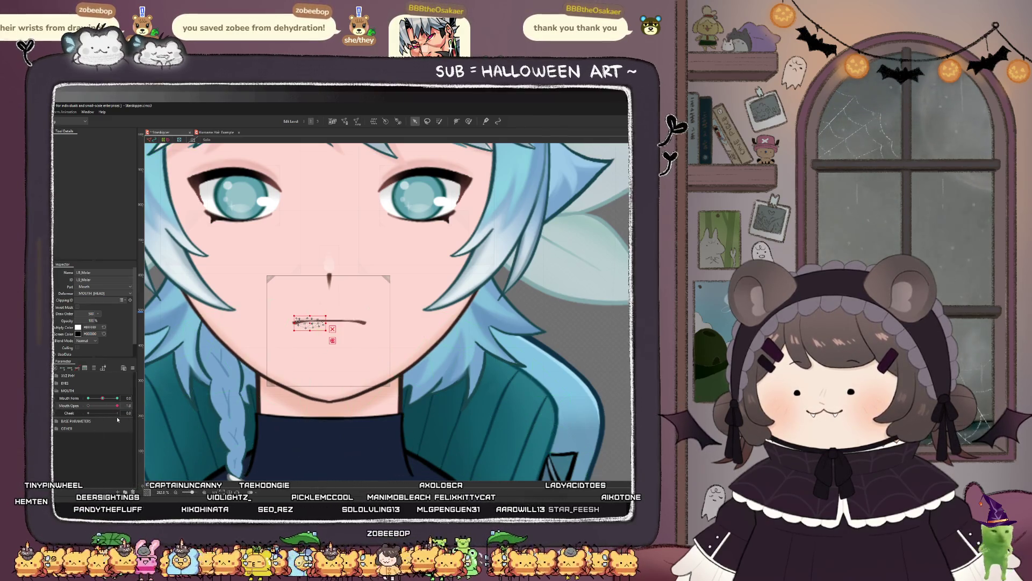
drag(84, 407, 117, 416)
key(ctrl+z)
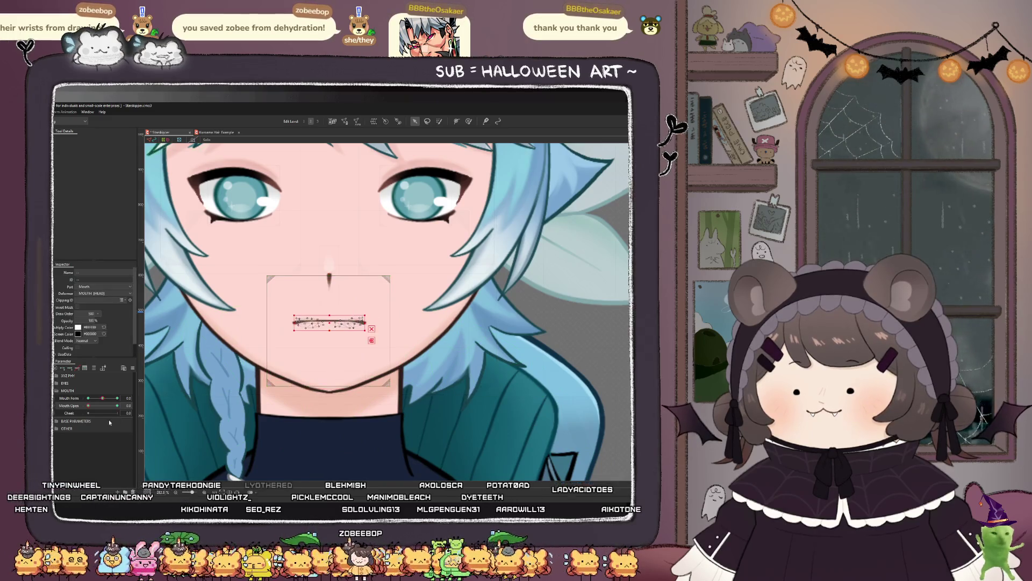
key(ctrl+z)
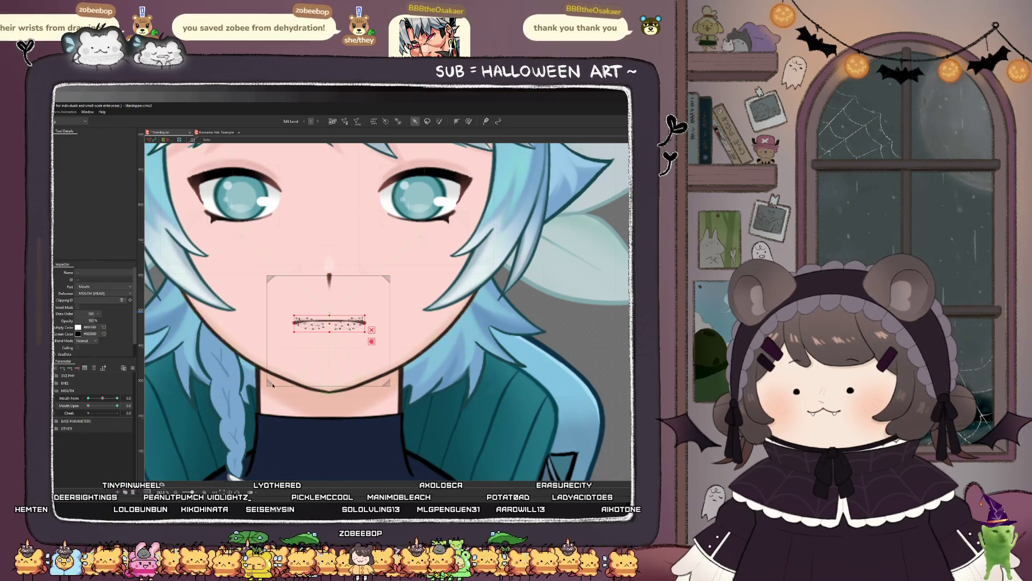
drag(90, 408, 145, 412)
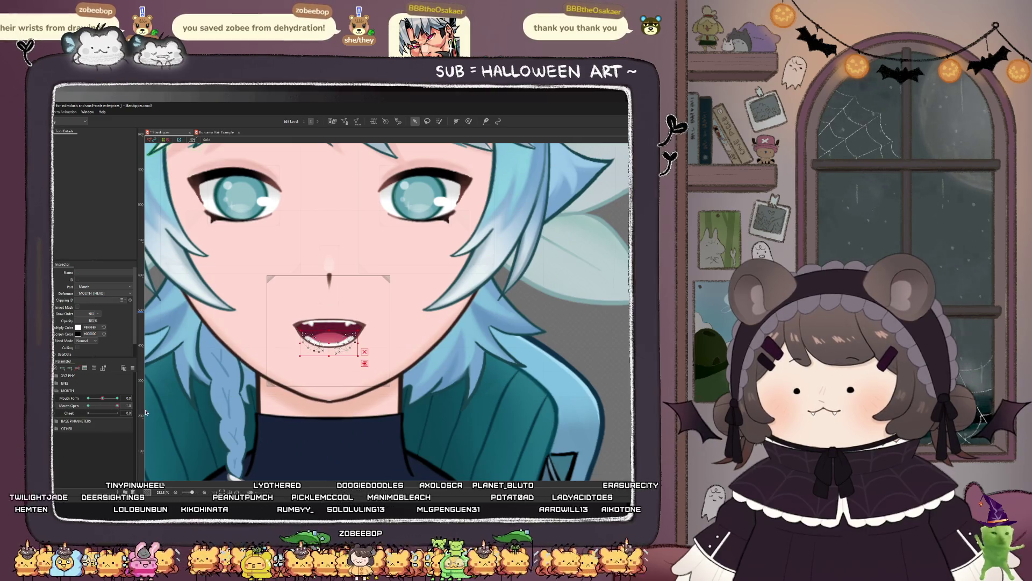
Step: Show the mesh wireframe, reset Mouth Open to 0 and move the mouth mesh up onto the mouth line
click(77, 369)
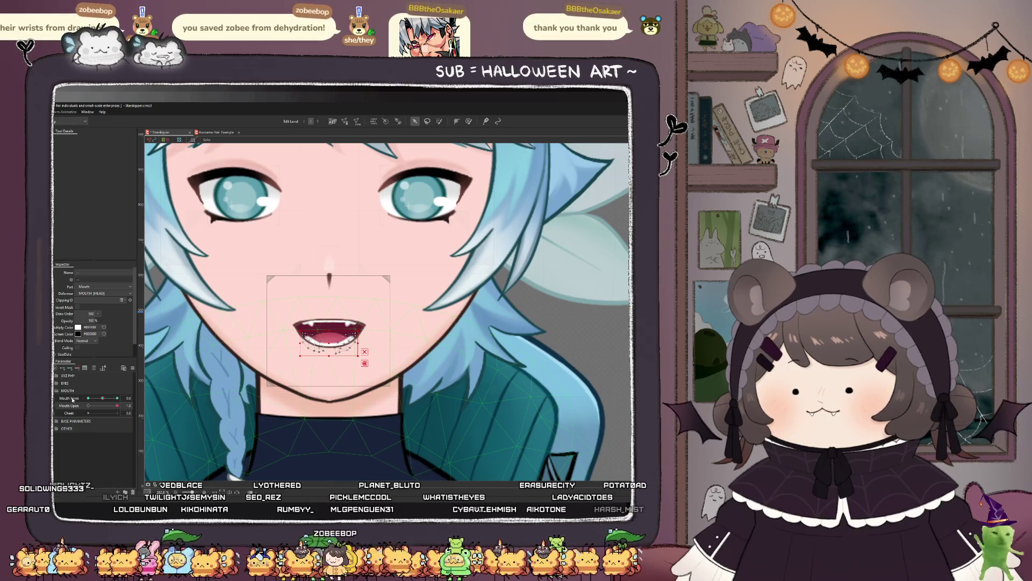
click(88, 406)
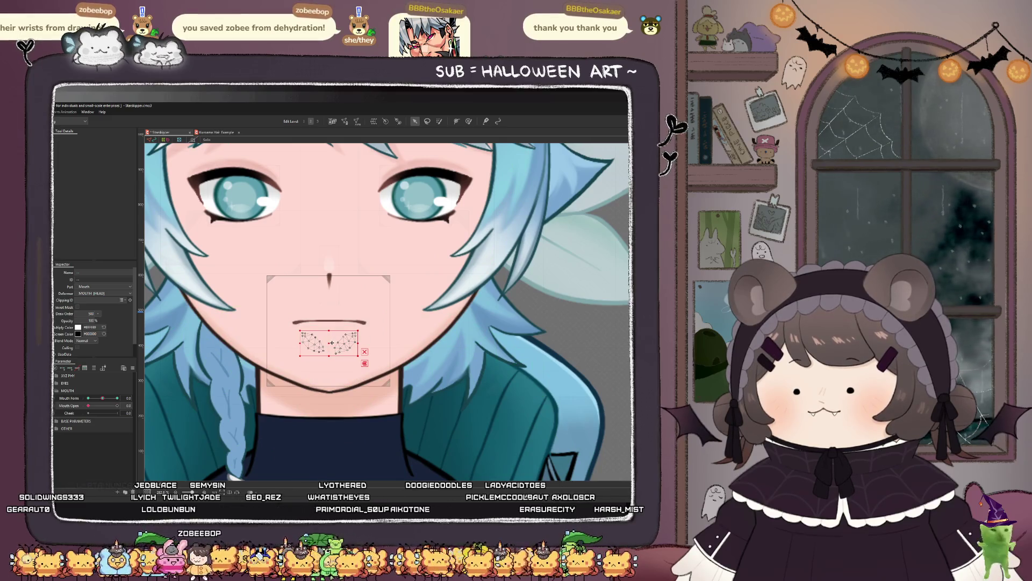
drag(335, 342, 335, 319)
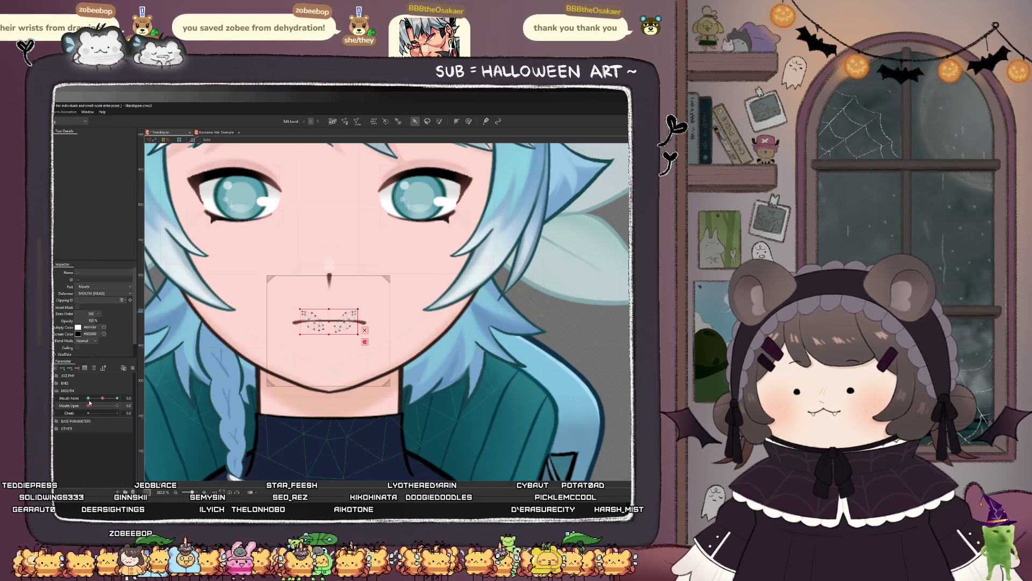
Step: Enlarge the MOUTH warp deformer upward and wider, shifting it slightly down
click(333, 321)
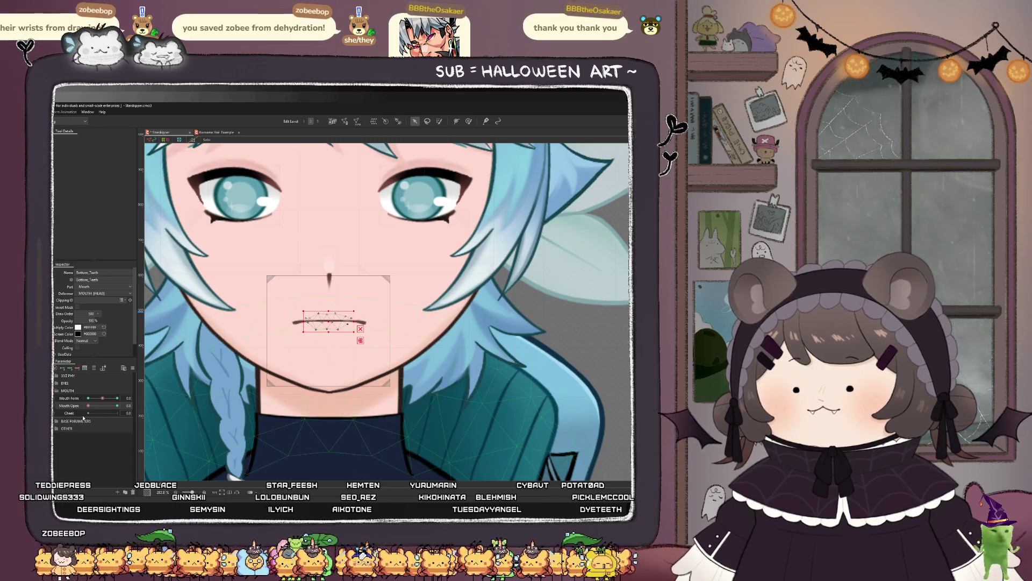
click(329, 344)
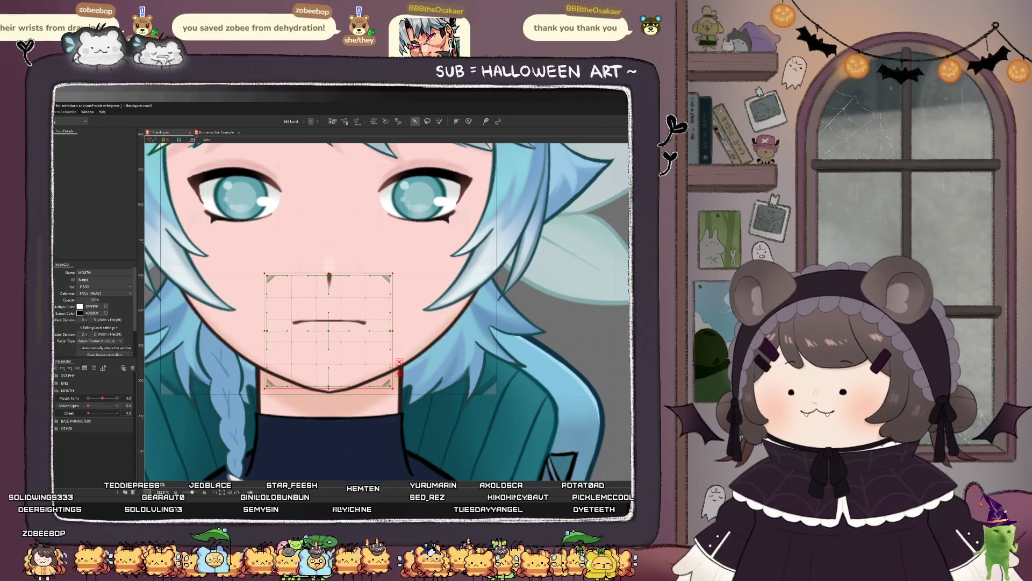
click(88, 398)
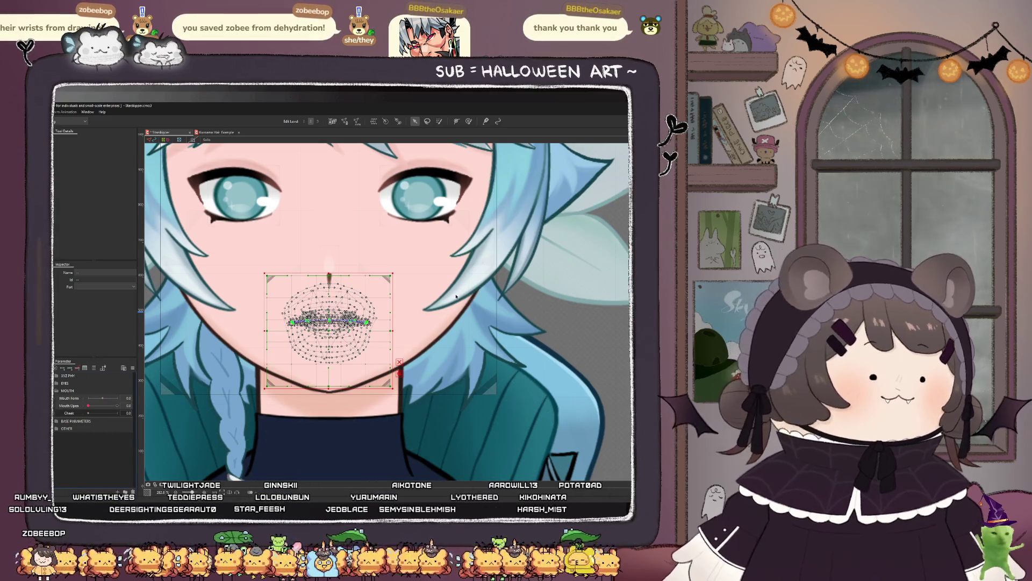
click(314, 321)
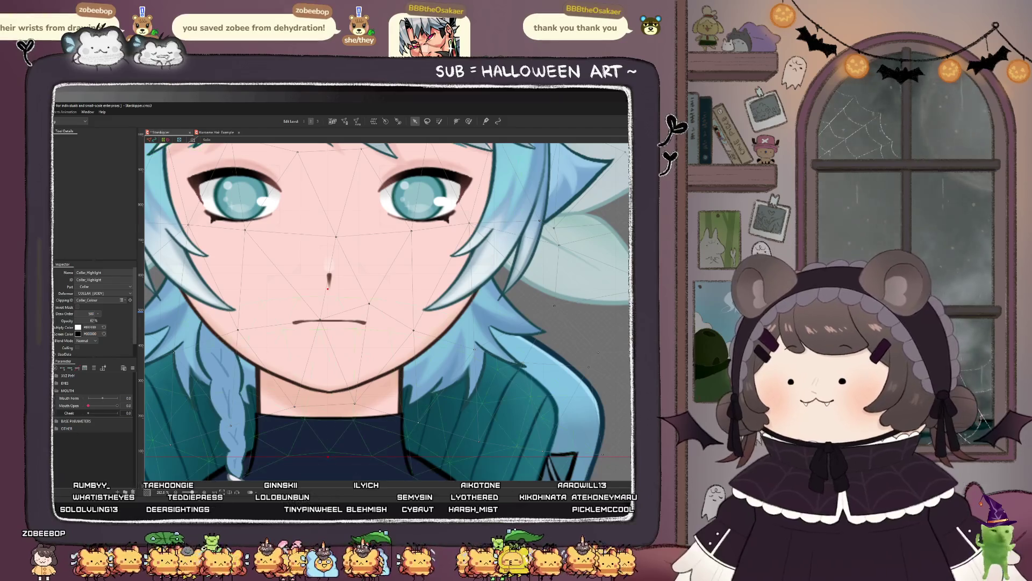
click(328, 322)
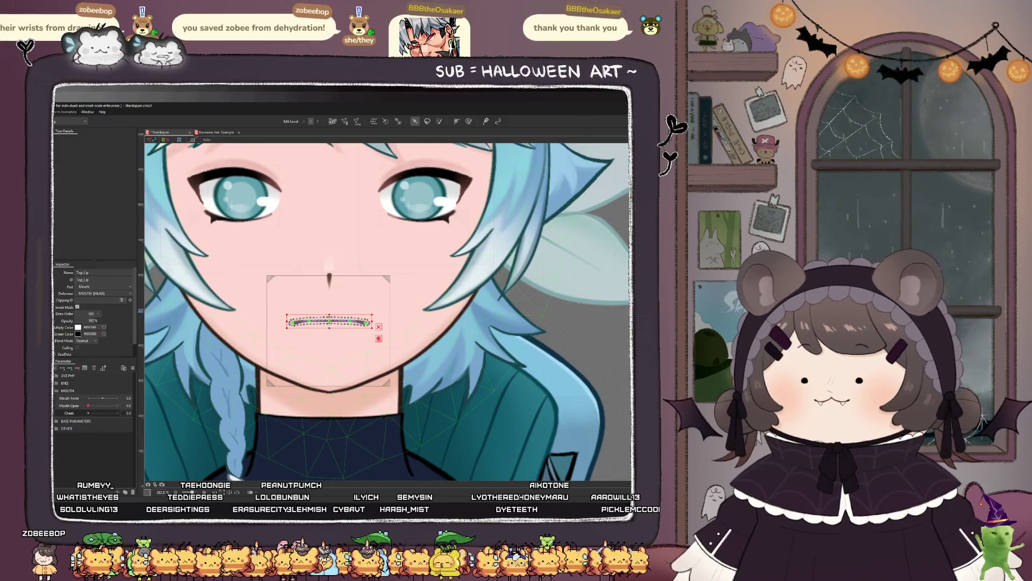
click(329, 329)
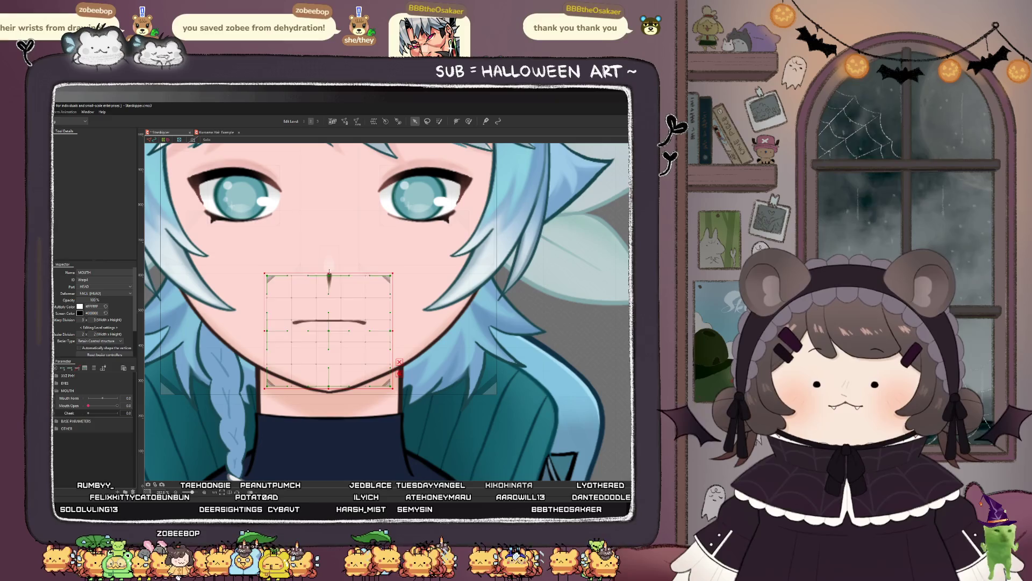
drag(342, 274, 342, 258)
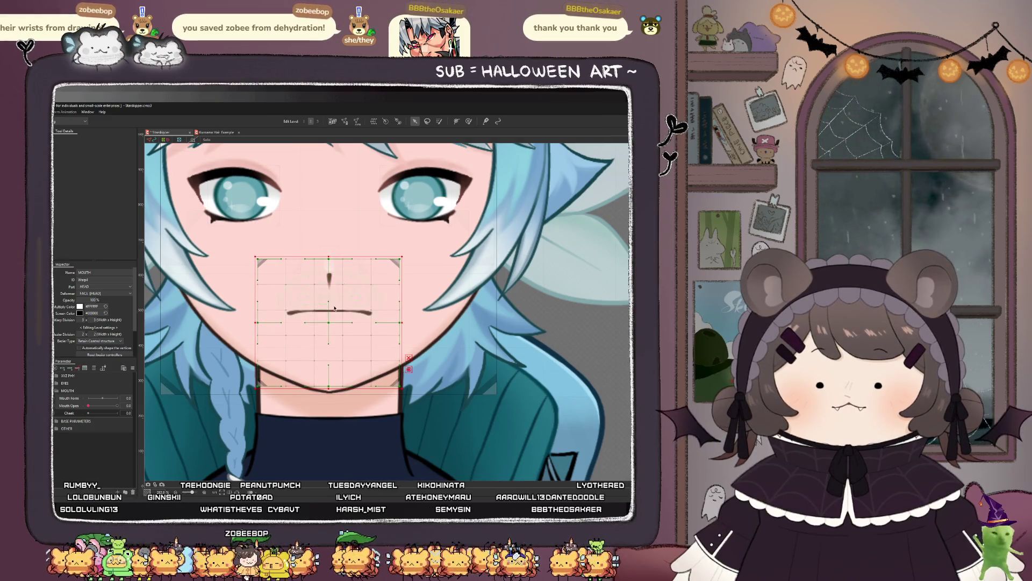
drag(329, 327, 329, 337)
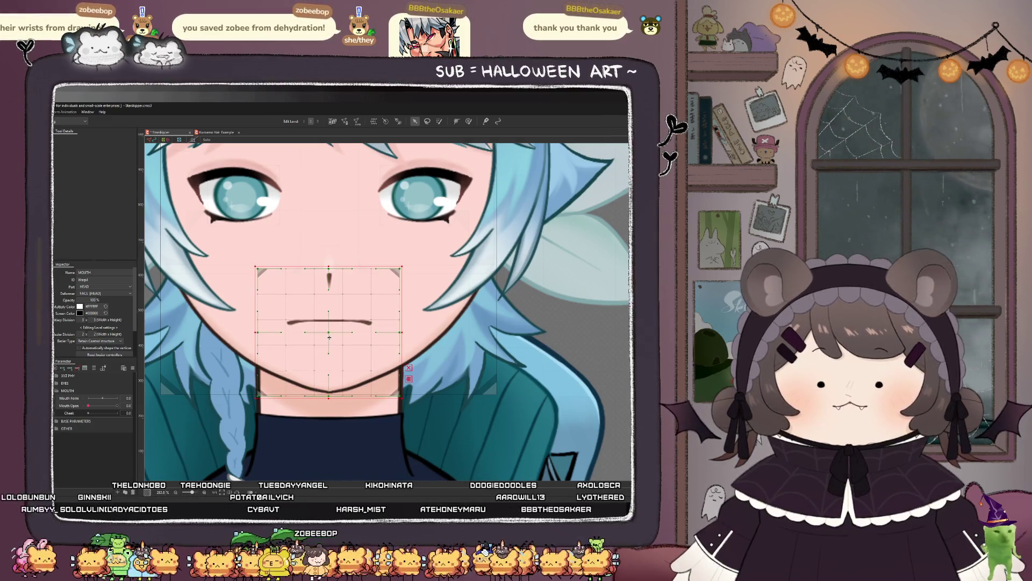
scroll(329, 337, down, 5)
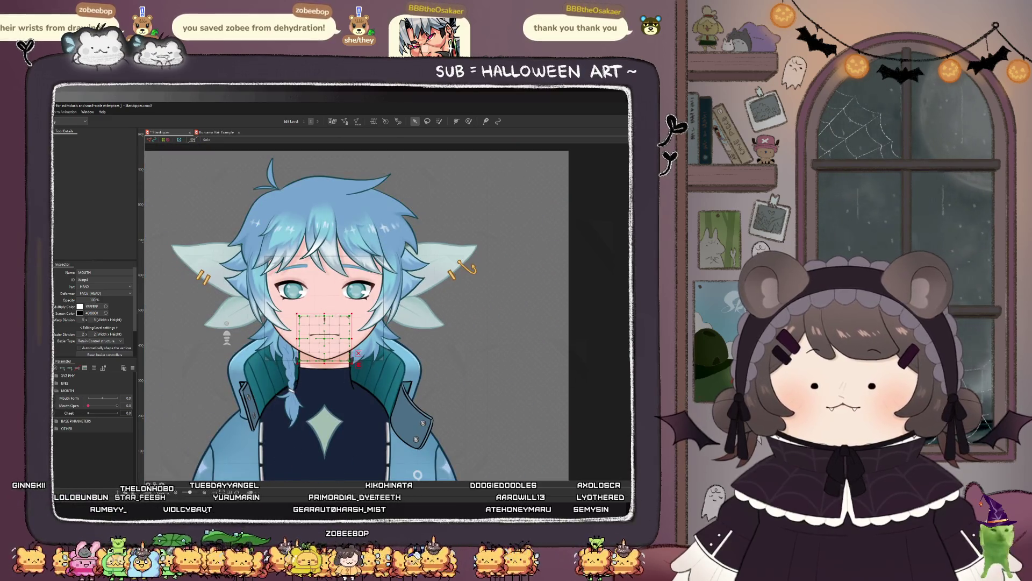
click(596, 353)
Step: Stretch the Lip_Mask mesh upward and wider, nudging it slightly left
scroll(330, 301, down, 2)
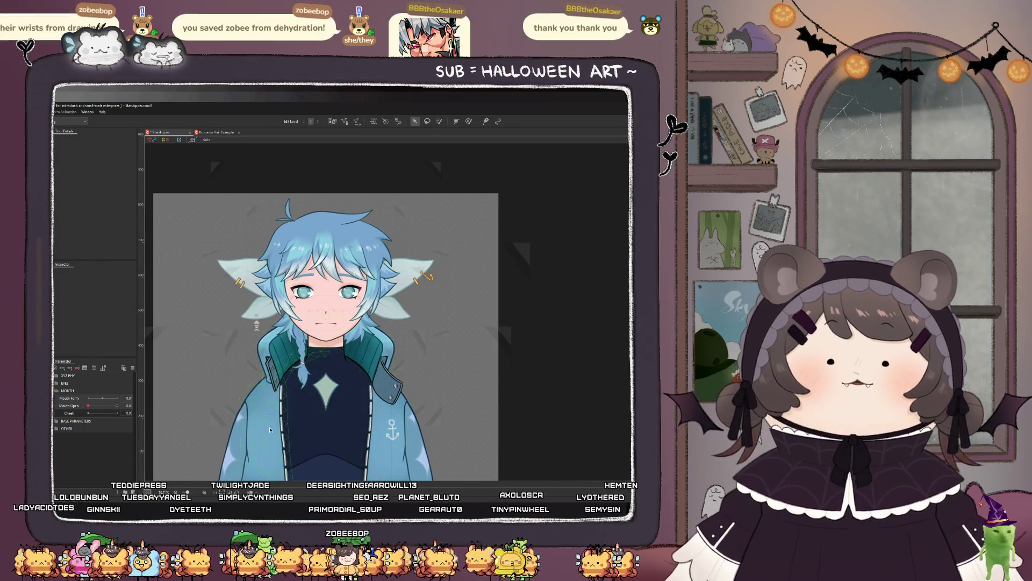
scroll(326, 332, up, 5)
click(328, 288)
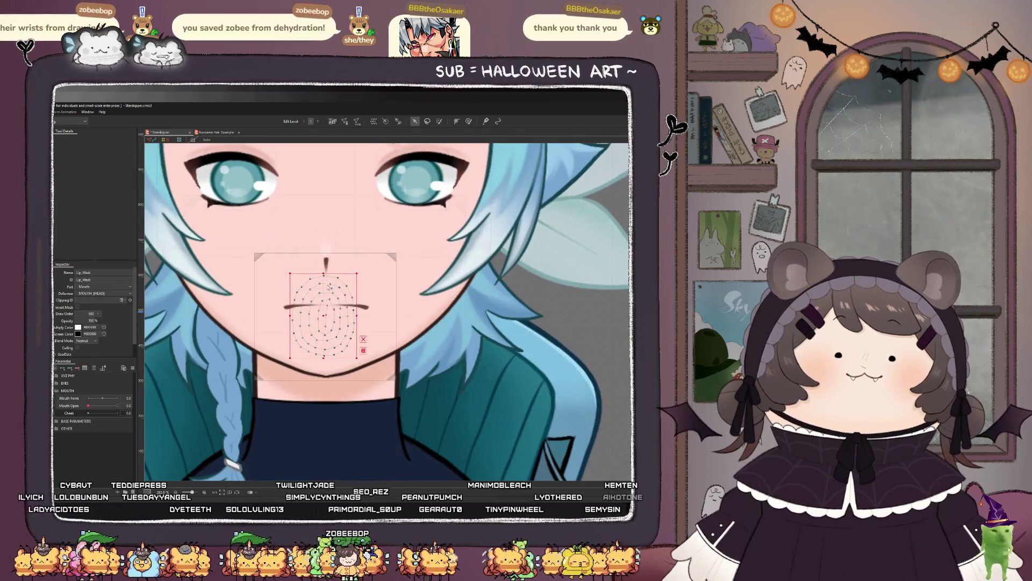
drag(324, 274, 324, 267)
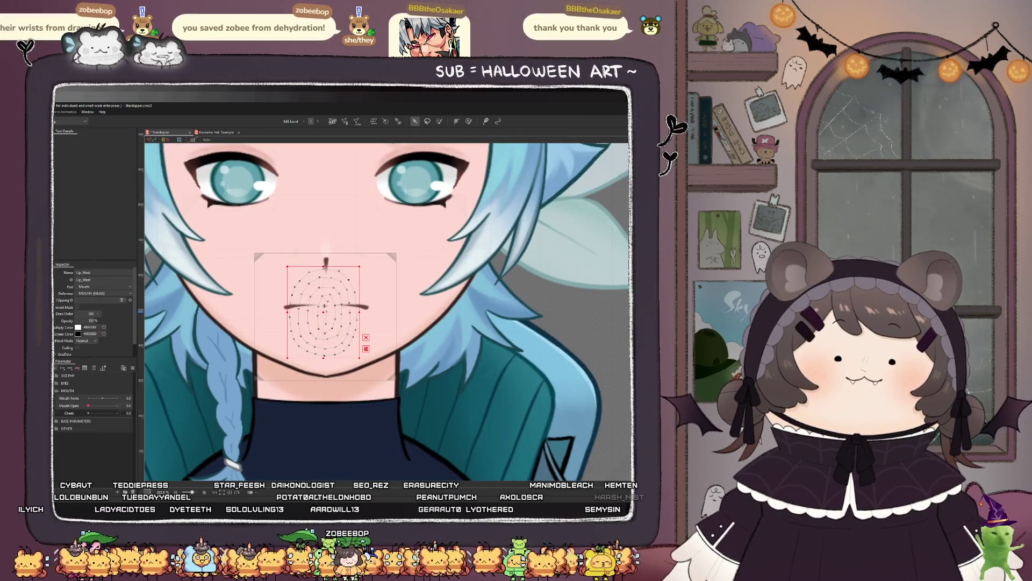
drag(326, 312, 324, 311)
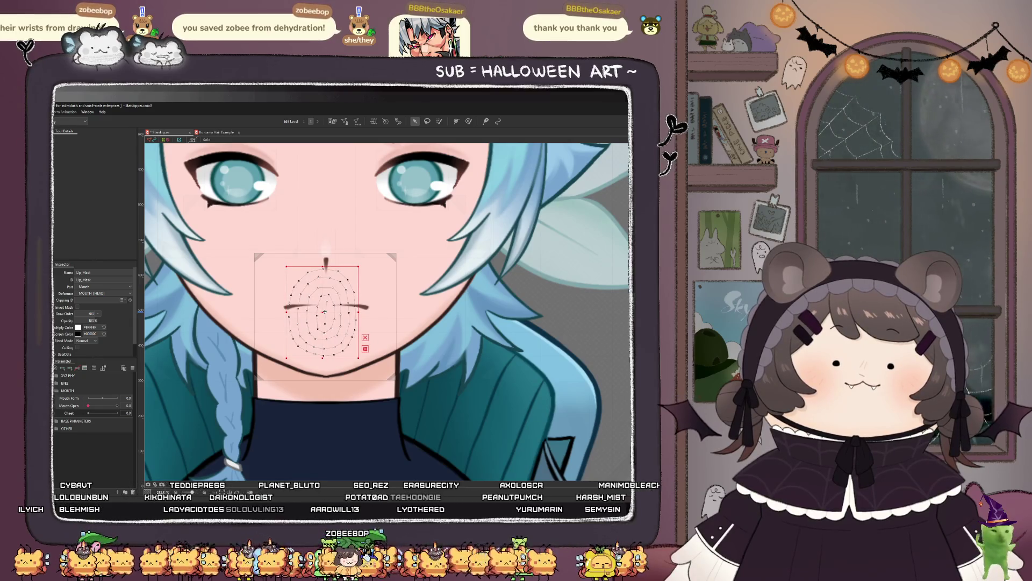
scroll(324, 311, down, 5)
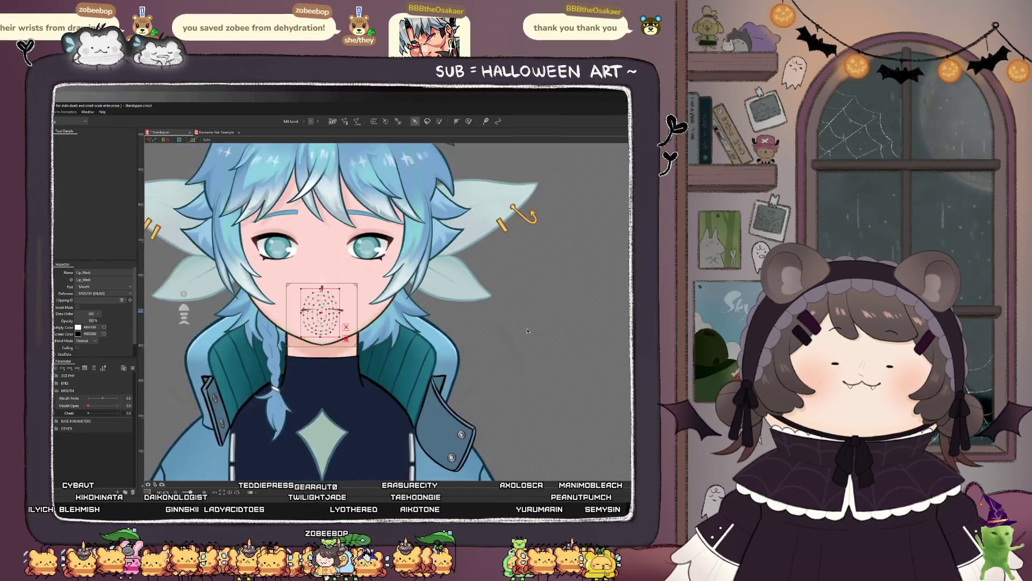
click(601, 333)
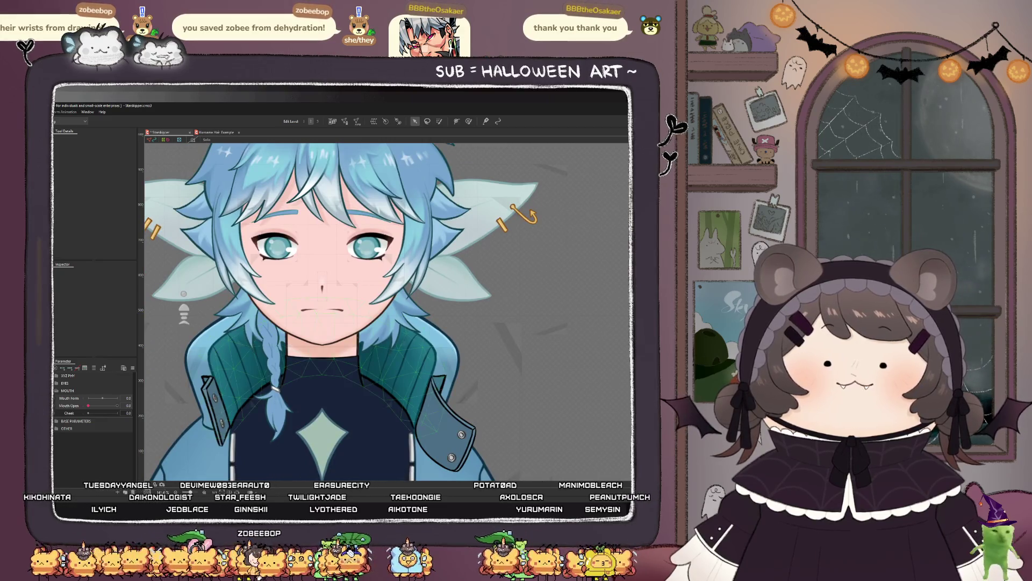
Step: Copy Top_Lip's ID and start editing Lip_Mask's clipping ID
click(322, 310)
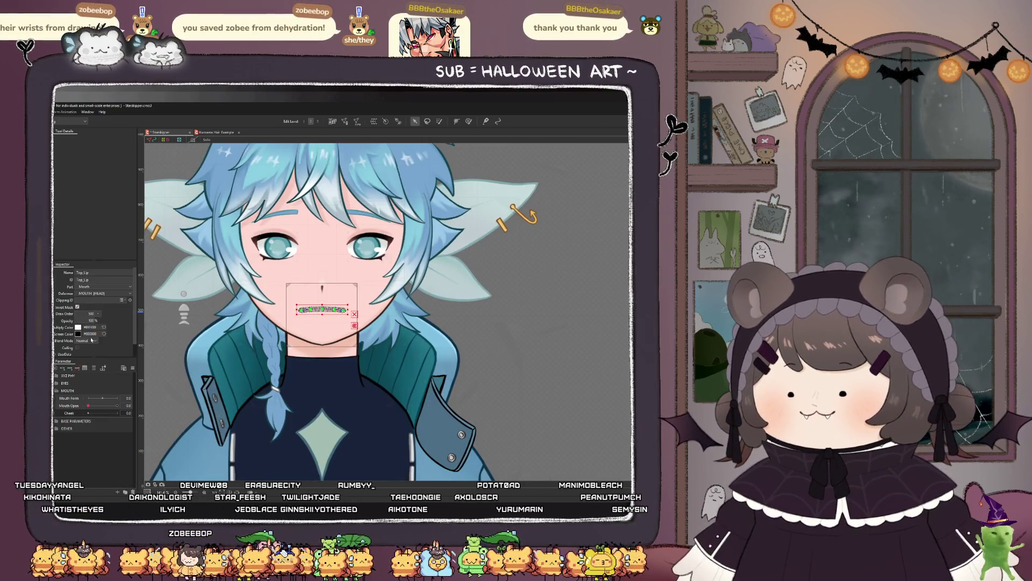
double_click(91, 280)
click(321, 313)
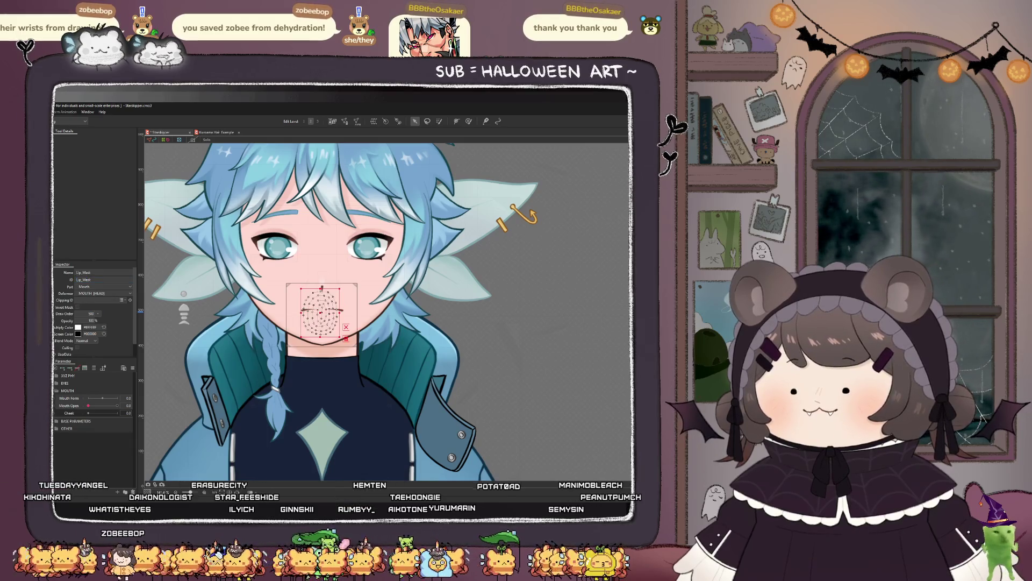
click(97, 299)
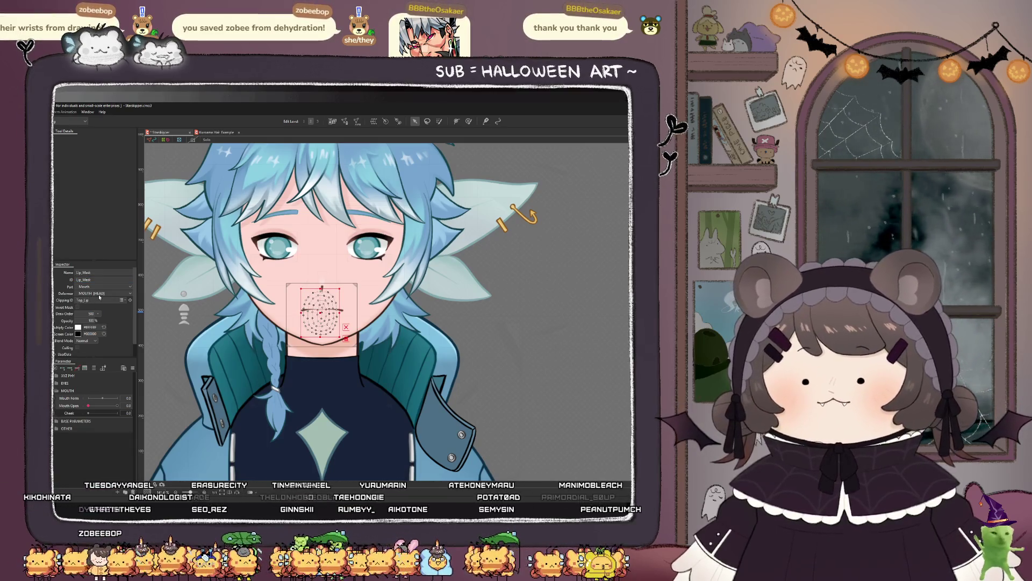
scroll(321, 300, up, 5)
Step: Invert Lip_Mask's clipping and set its opacity to 0% after trying 100% and 63%
scroll(256, 355, up, 3)
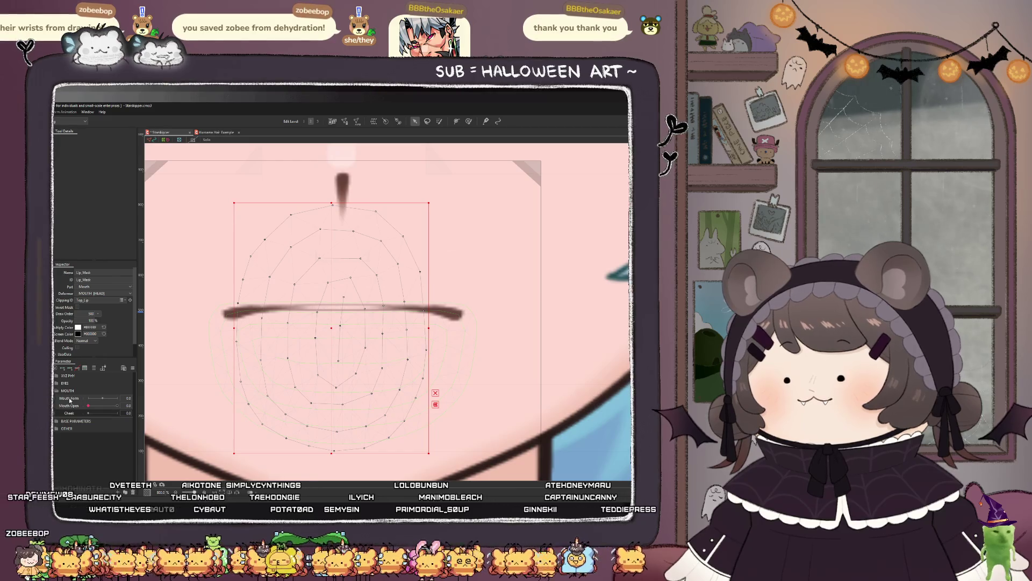
click(78, 307)
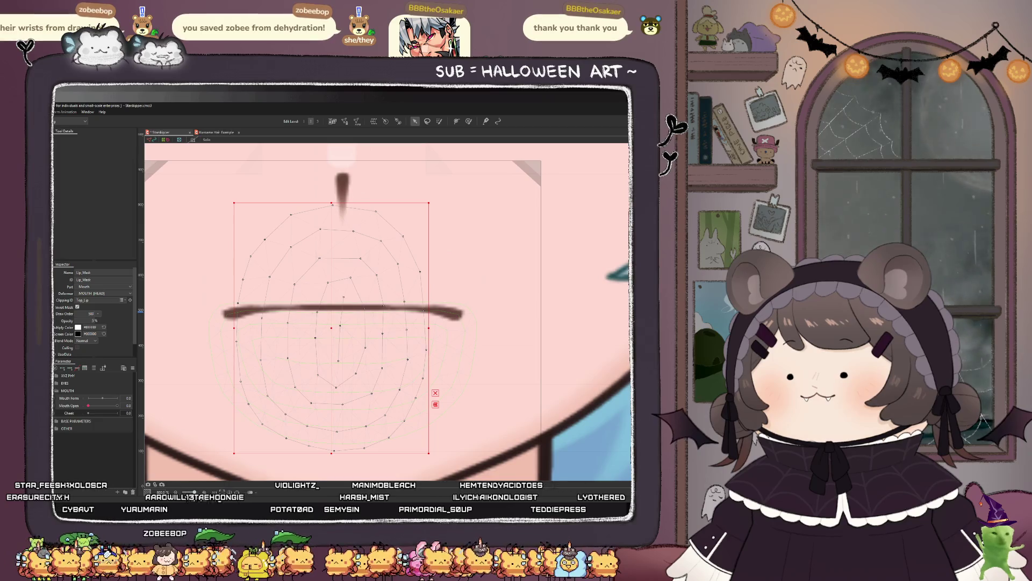
text(000000)
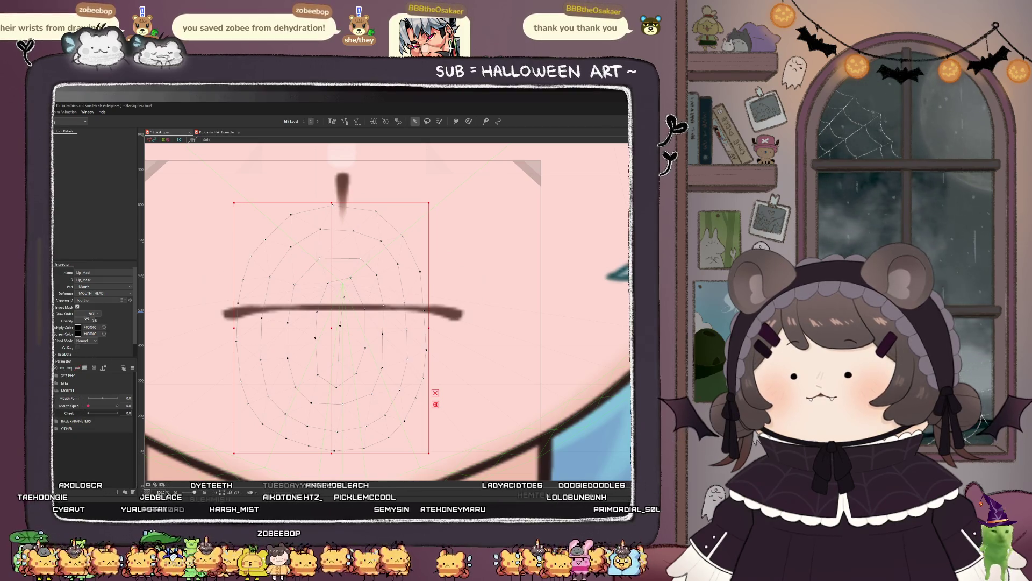
text(100)
key(Return)
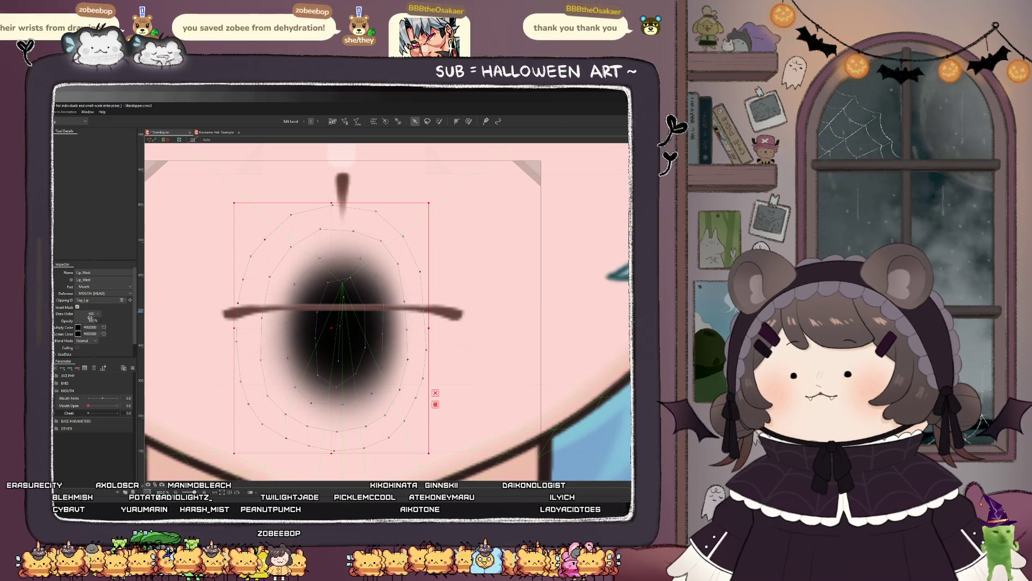
text(63)
key(Return)
text(0)
key(Return)
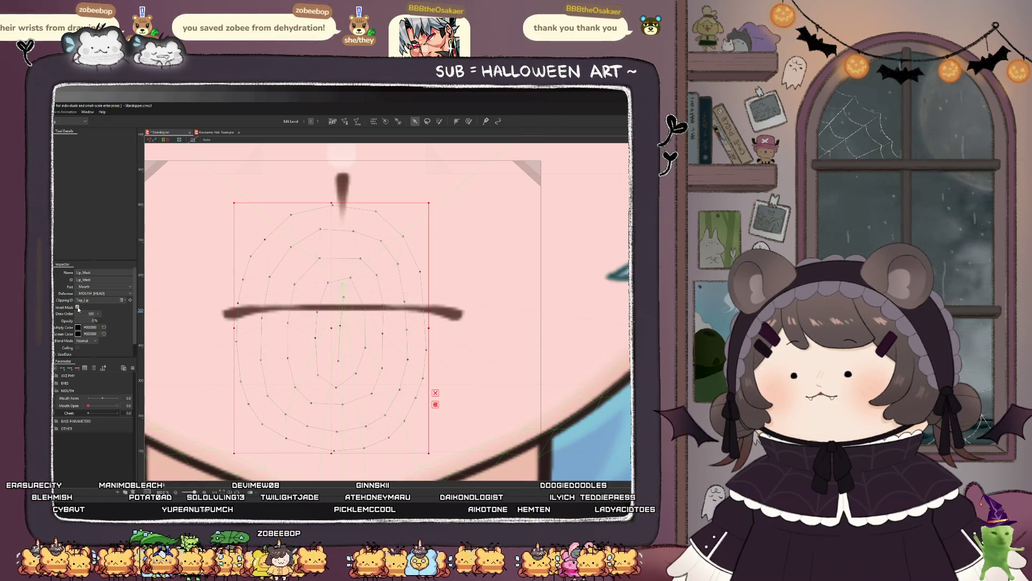
click(77, 306)
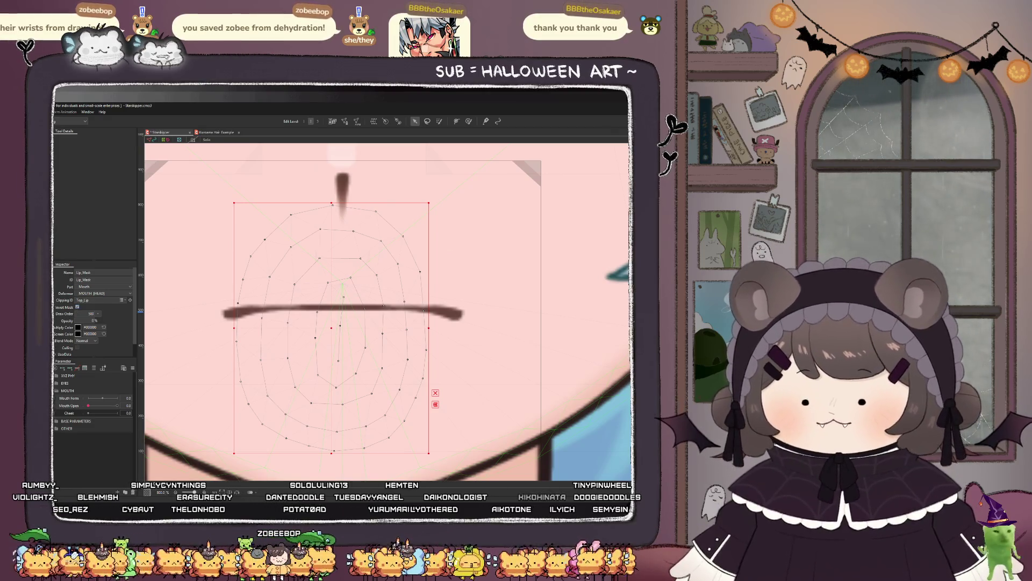
Step: Set Top_Lip's Clipping ID to Lip_Mask and drag the lip mask's opacity to fully transparent
click(111, 299)
double_click(106, 279)
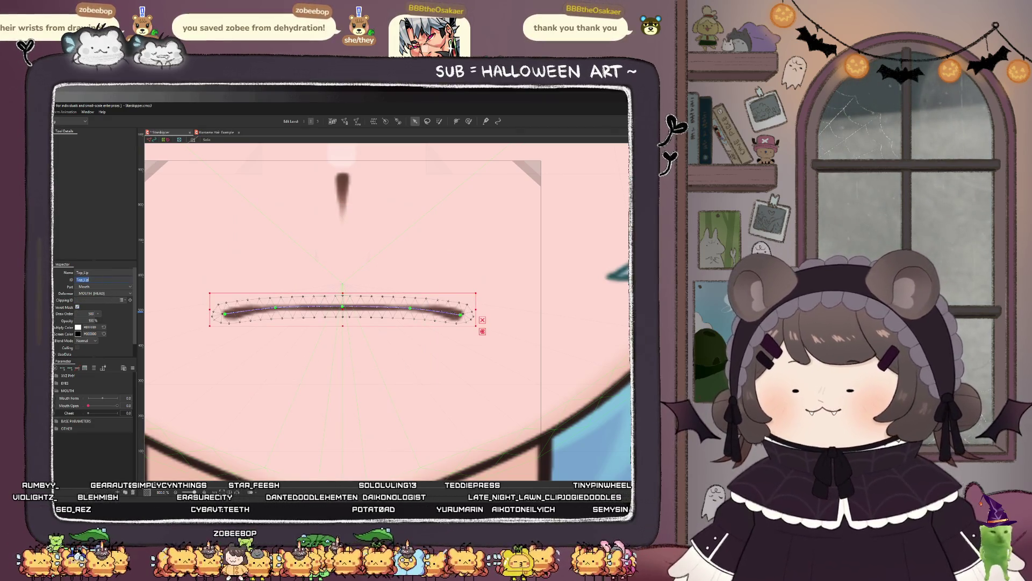
click(99, 292)
key(ctrl+c)
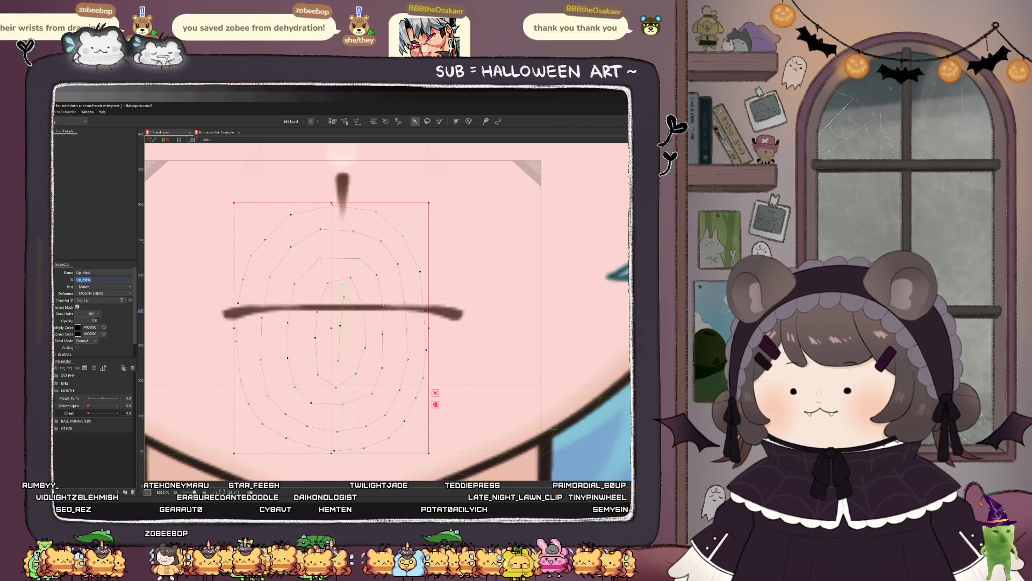
click(110, 299)
click(97, 300)
key(ctrl+v)
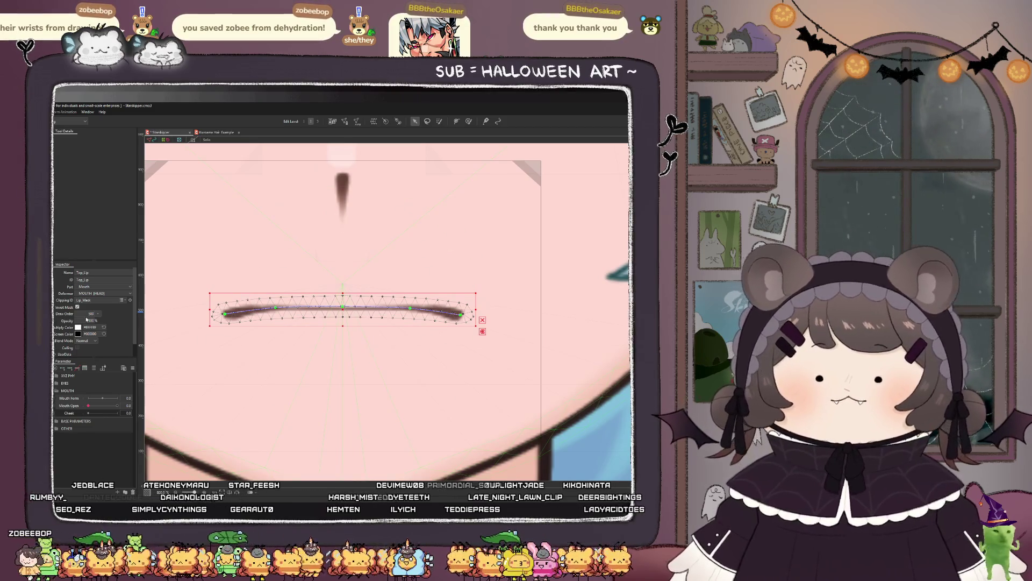
mouse_move(88, 321)
mouse_down()
mouse_move(75, 320)
mouse_move(110, 334)
mouse_up()
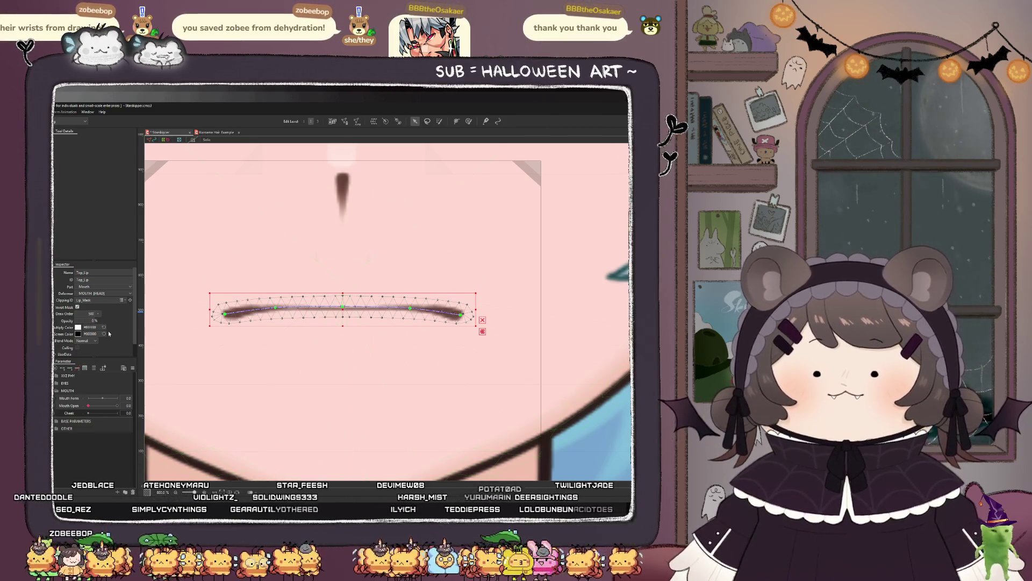
click(333, 349)
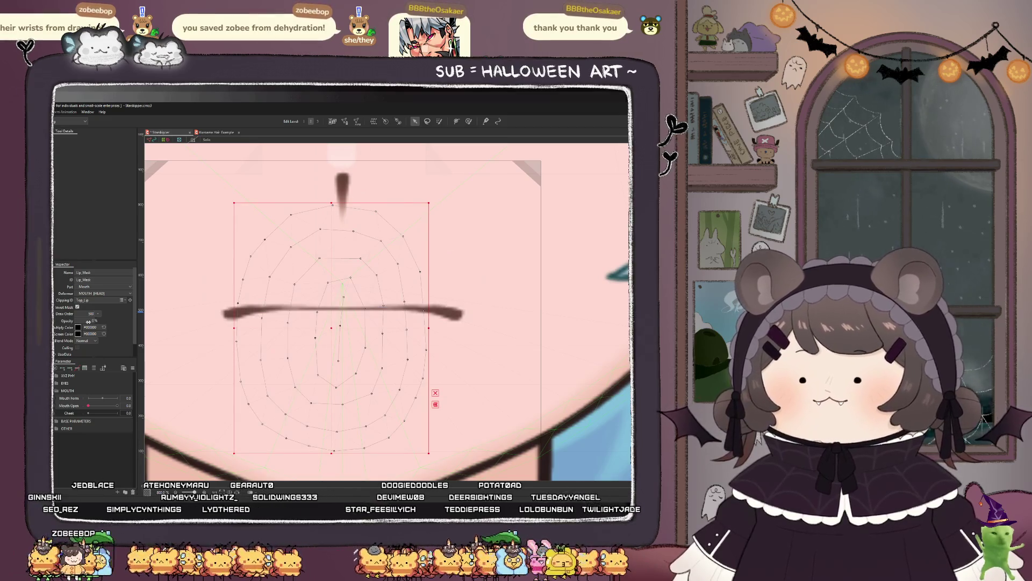
drag(88, 320, 75, 321)
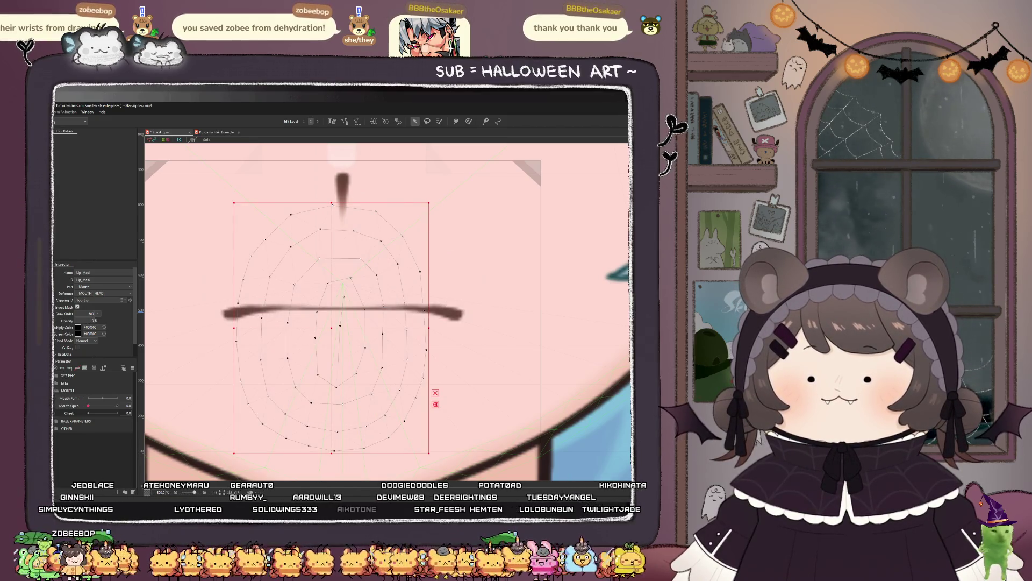
scroll(323, 338, down, 3)
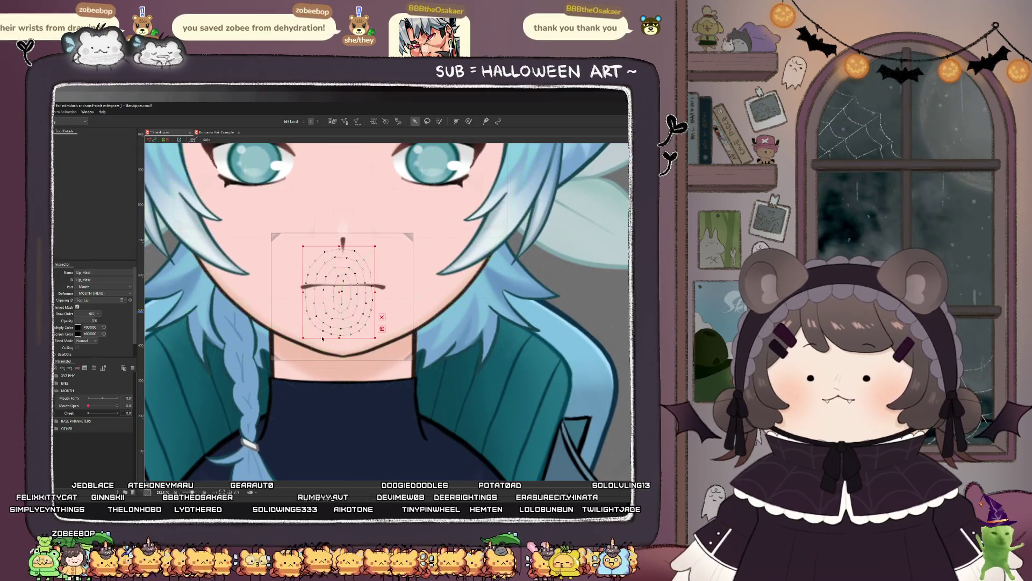
Step: Replace Lip_Mask's Clipping ID with 'Top_Lip'
double_click(97, 300)
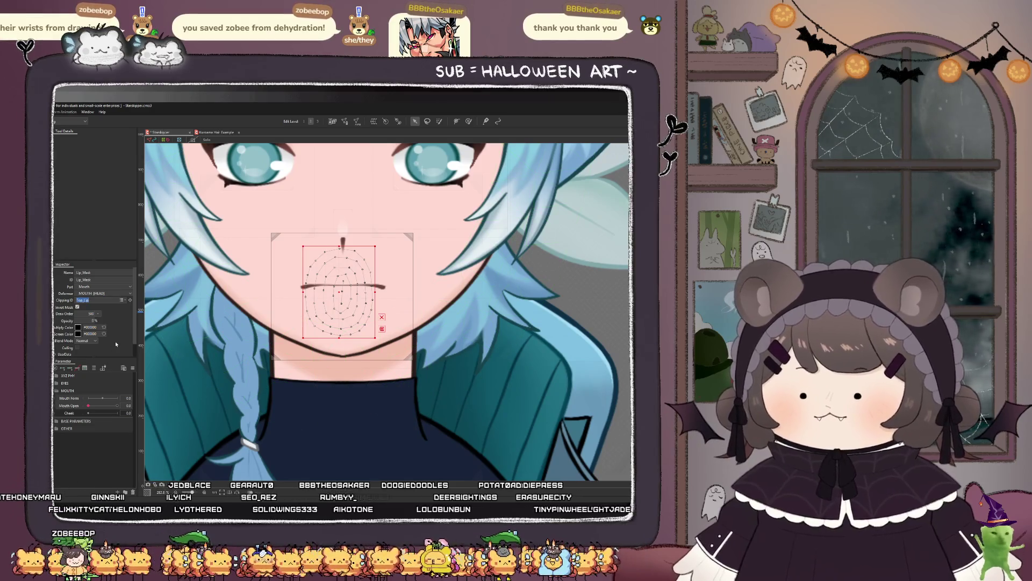
key(BackSpace)
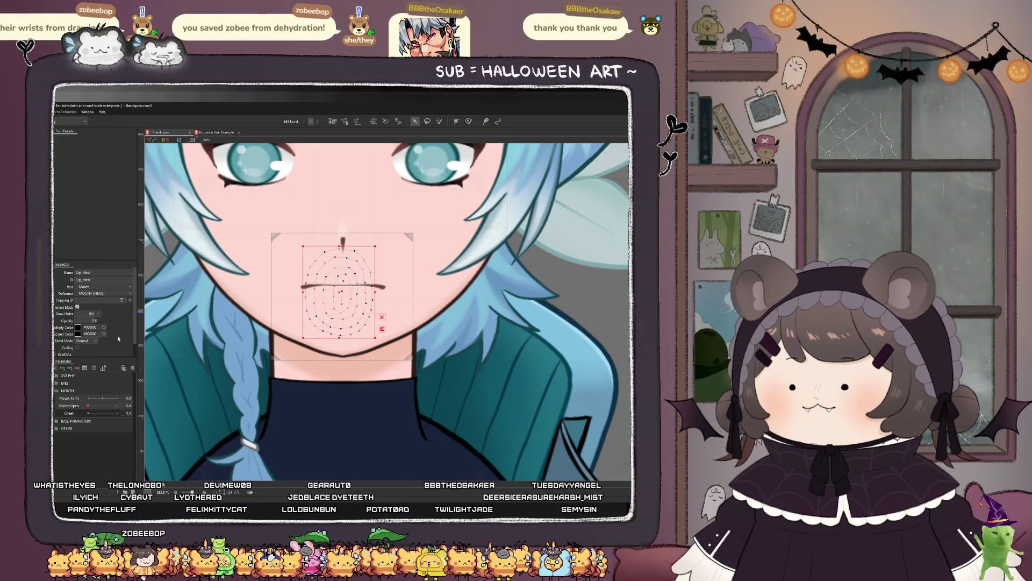
text(Top_Lip)
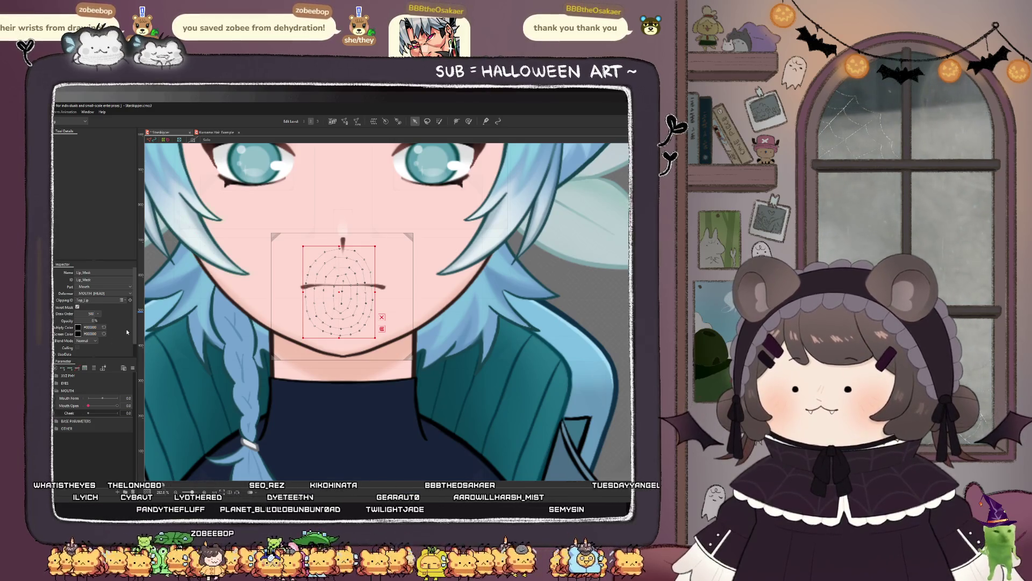
click(339, 290)
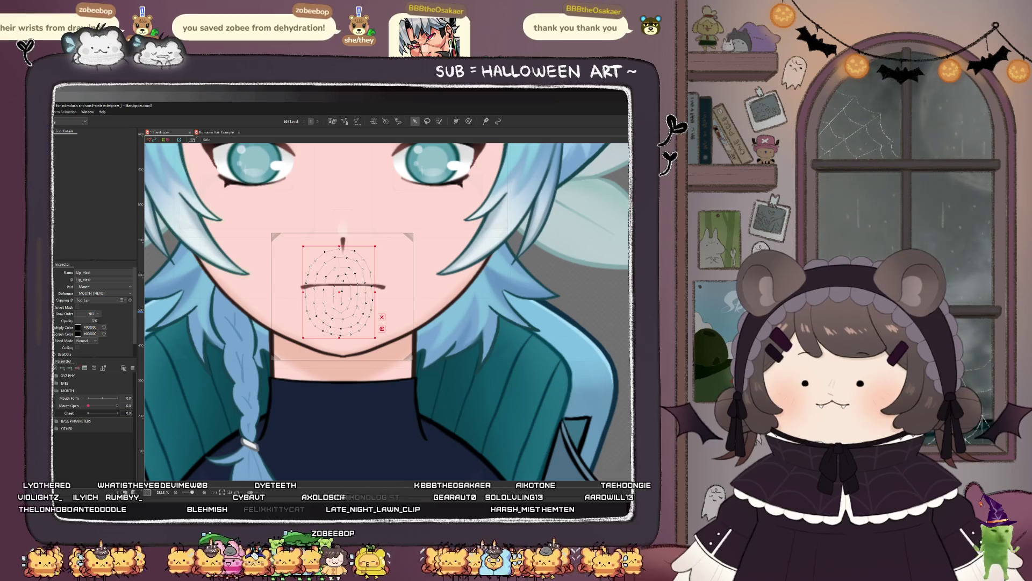
Step: Keep Lip_Mask at 0% opacity, reset its multiply colour to white and check Mouth Open
key(ctrl+z)
key(ctrl+y)
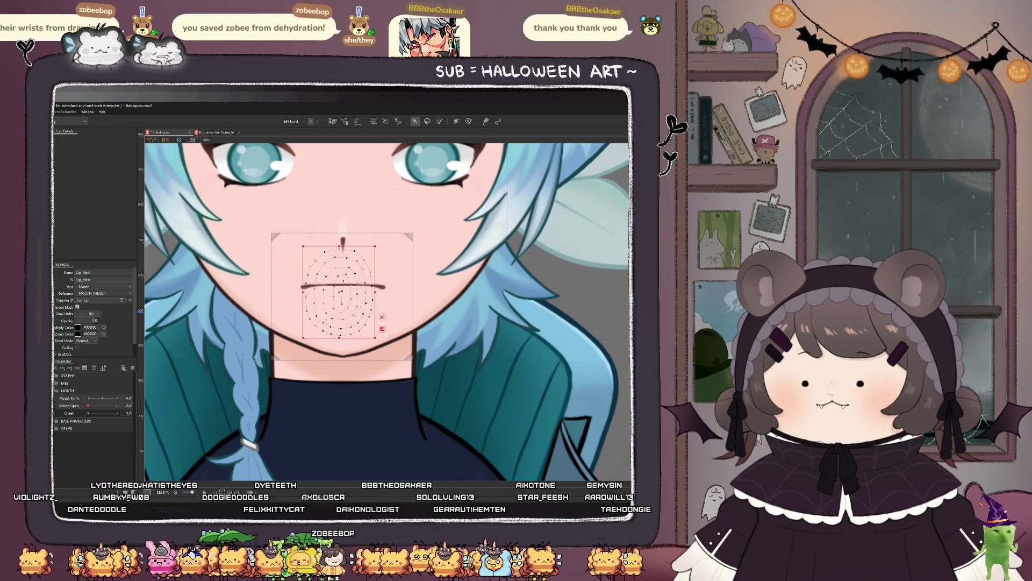
key(ctrl+z)
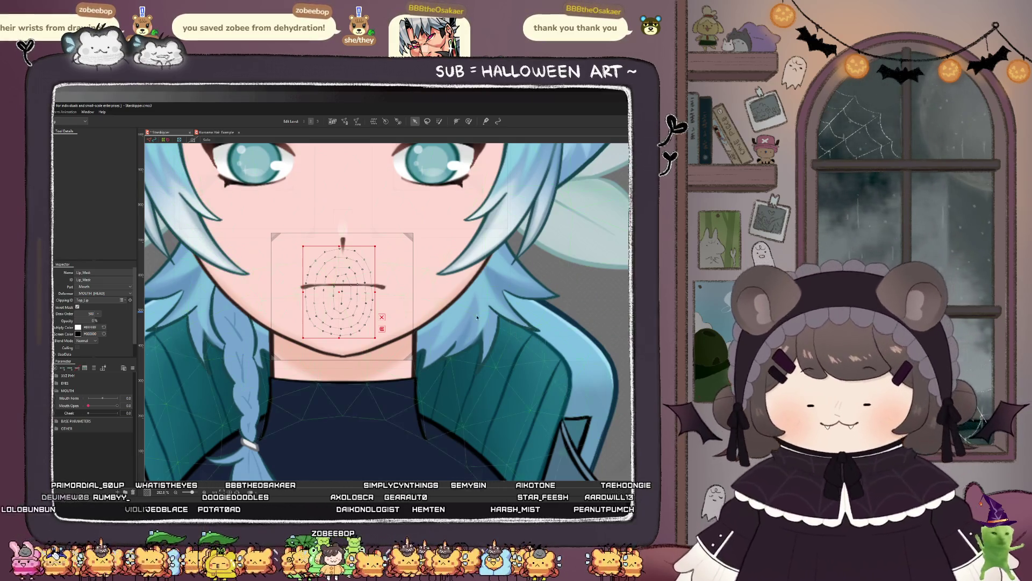
scroll(245, 405, down, 3)
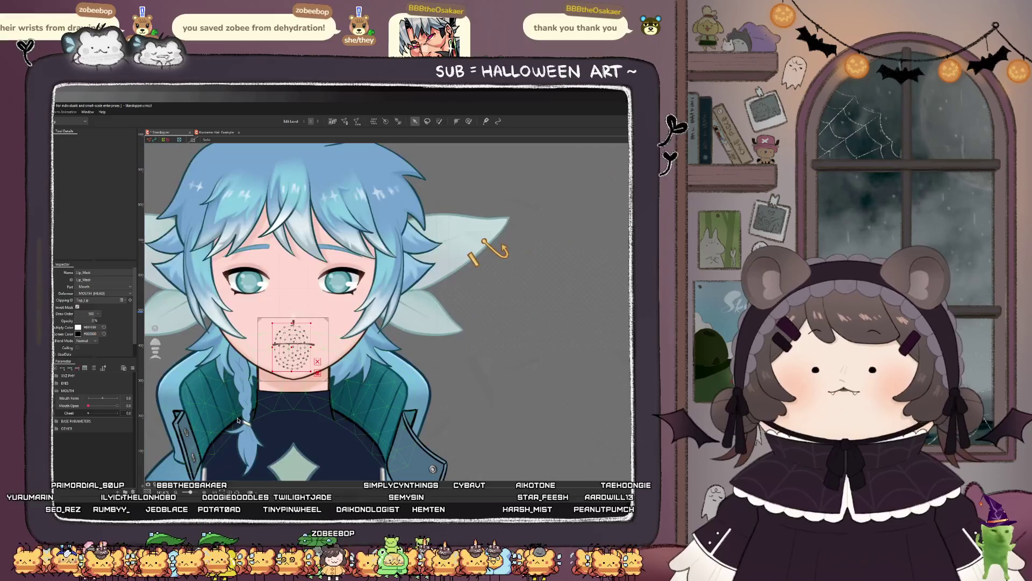
mouse_move(87, 405)
mouse_down()
mouse_move(147, 412)
mouse_move(73, 404)
mouse_move(91, 404)
mouse_move(73, 393)
mouse_move(128, 399)
mouse_move(86, 405)
mouse_up()
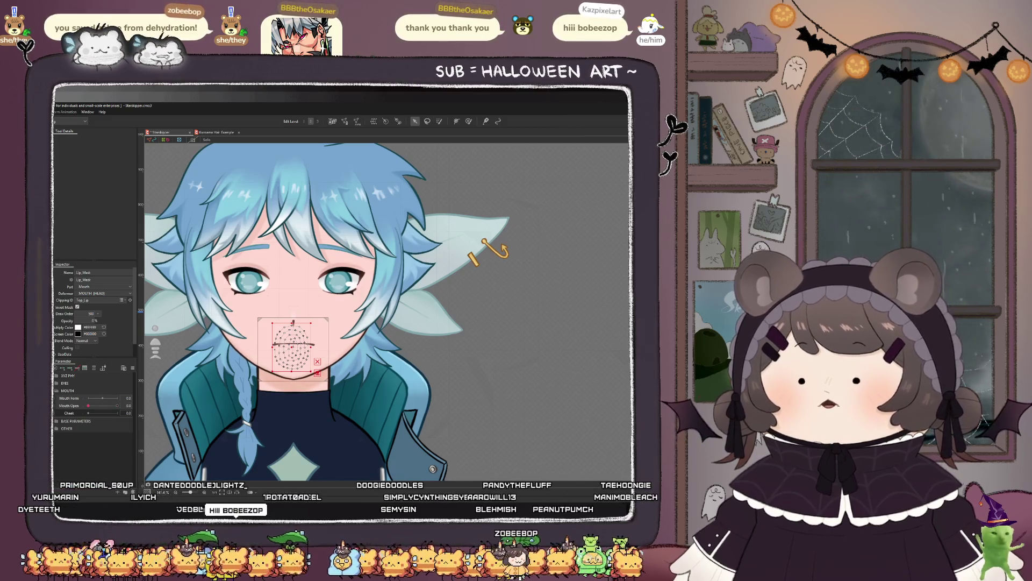
Step: Select the mouth art meshes and add keyforms for Mouth Form and Mouth Open
click(294, 343)
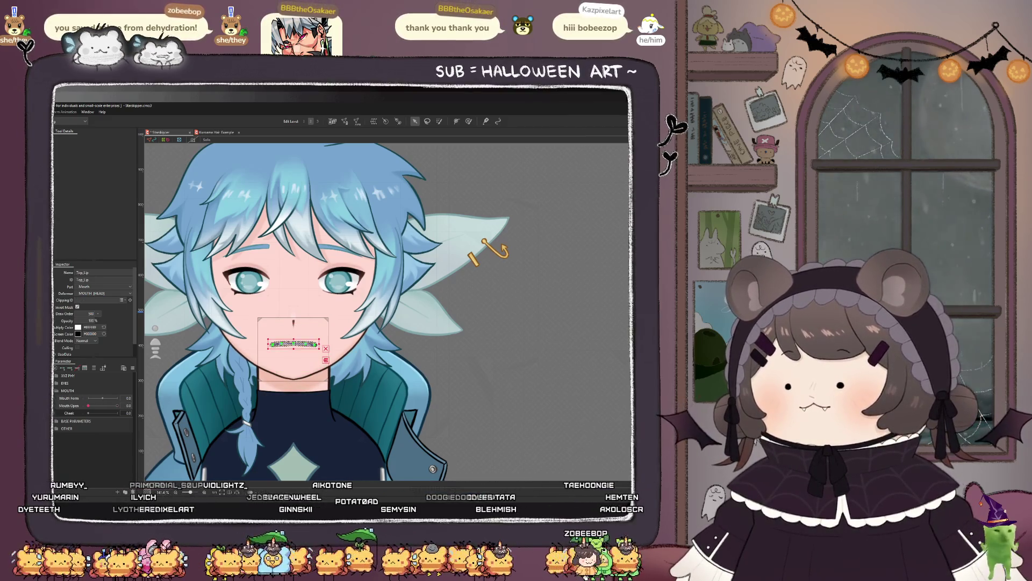
shift+click(293, 335)
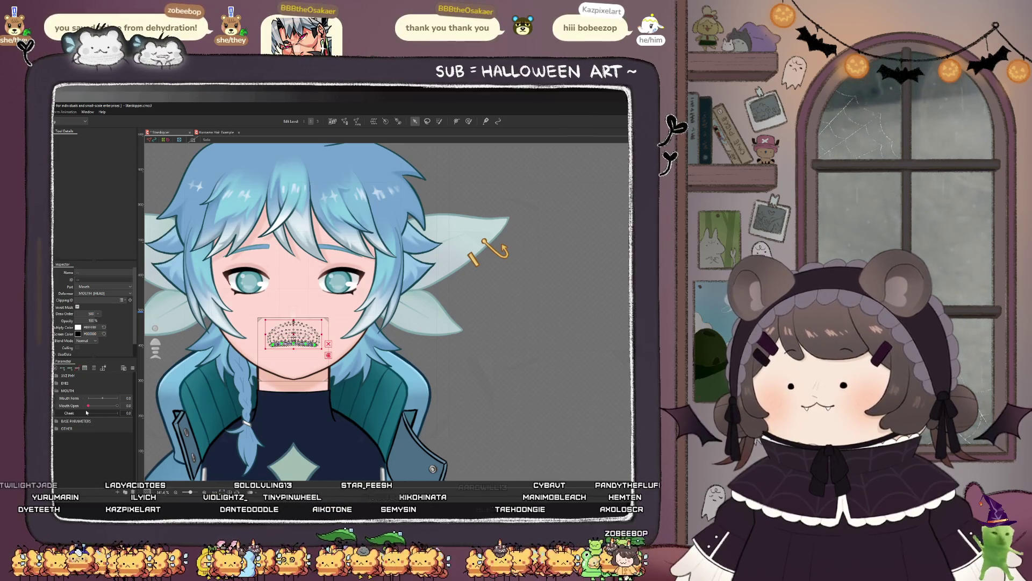
click(293, 350)
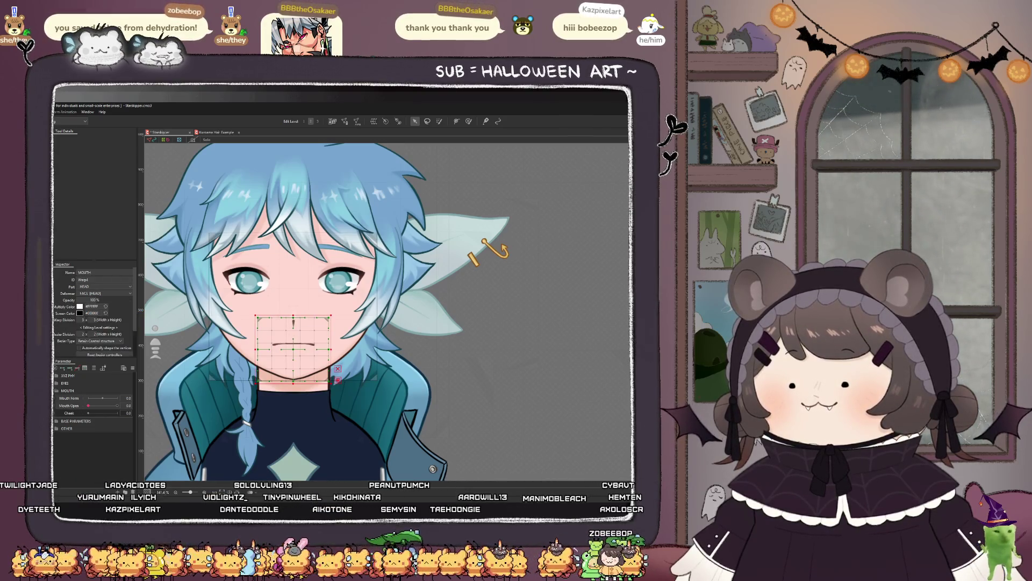
shift+click(293, 344)
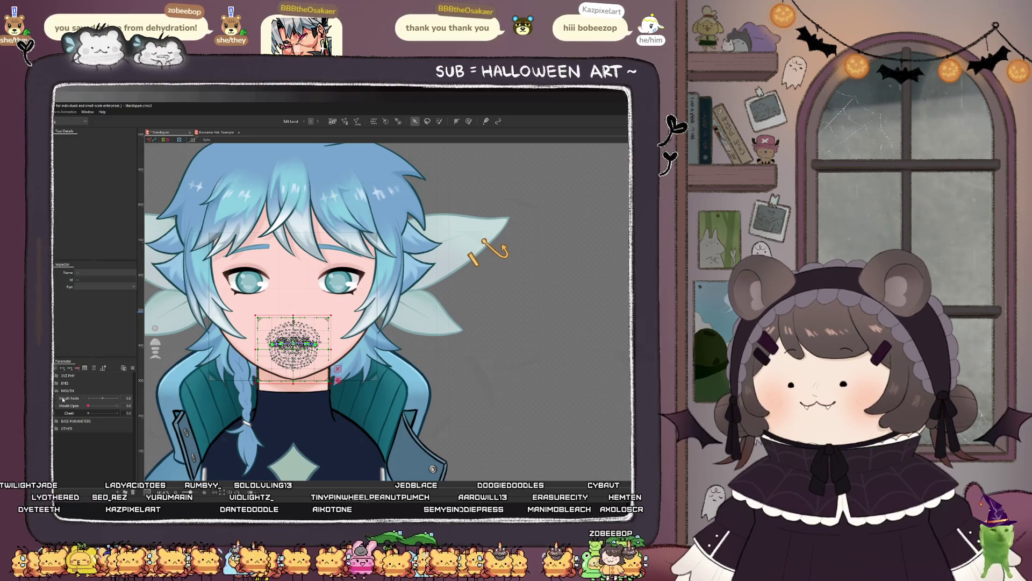
click(62, 370)
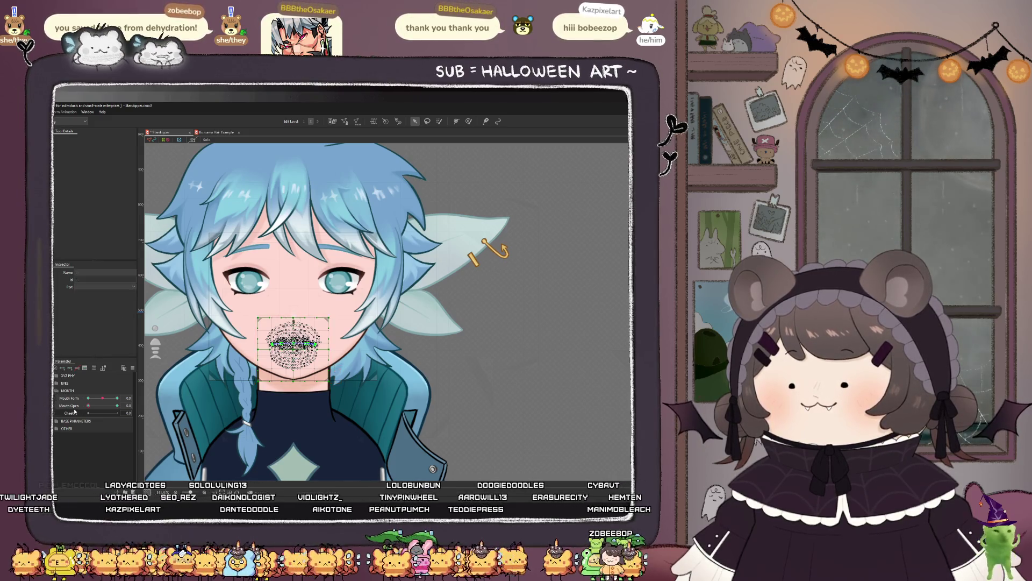
click(71, 369)
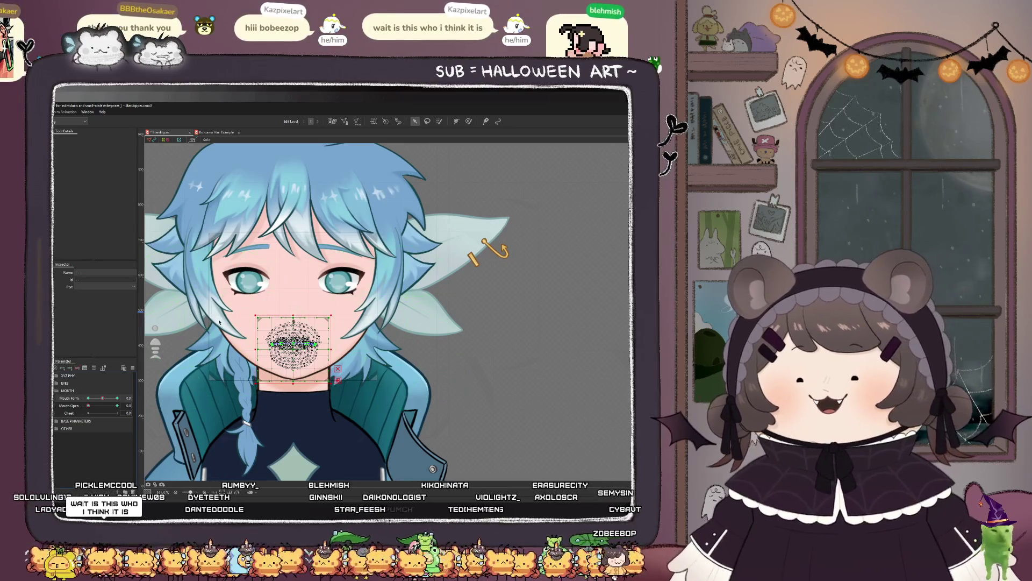
Step: Set the Mouth Open parameter to 1 (fully open)
scroll(343, 286, down, 3)
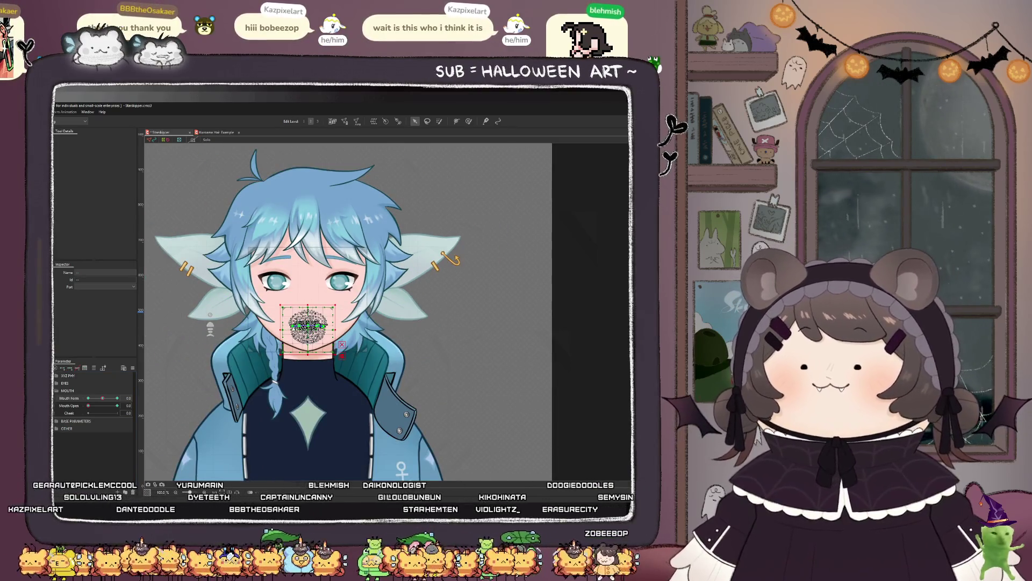
scroll(296, 330, up, 5)
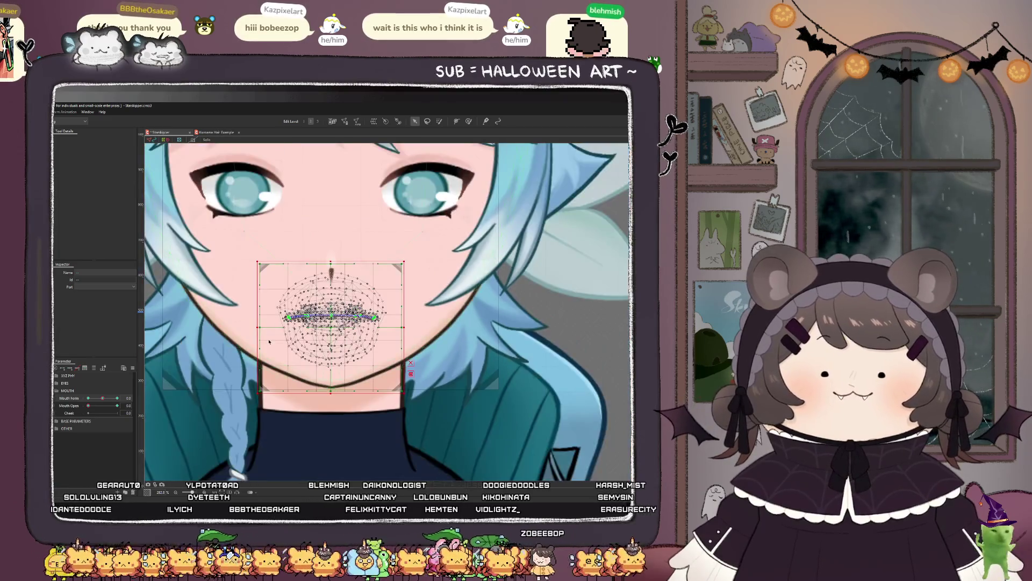
scroll(287, 330, down, 2)
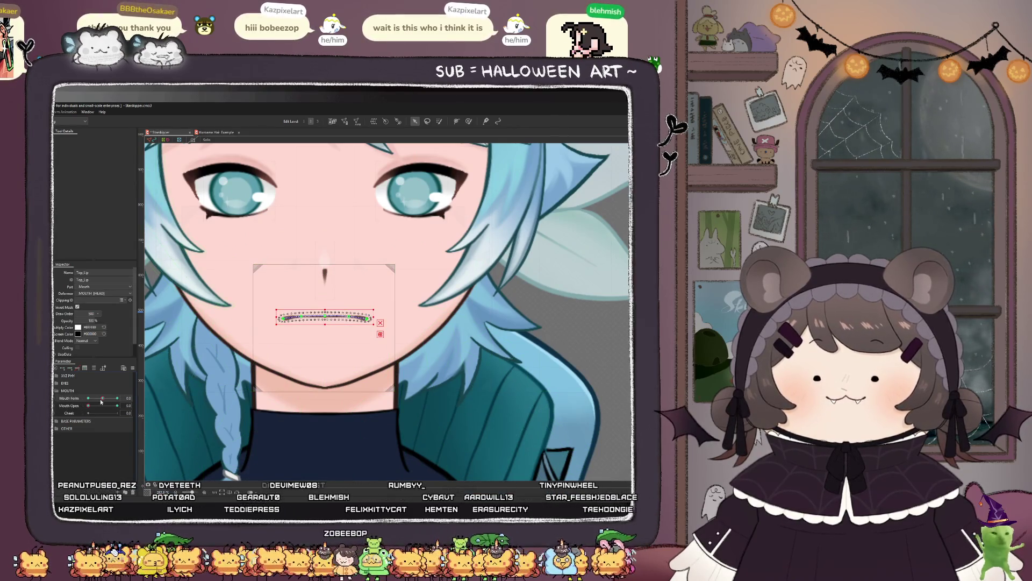
click(117, 405)
Step: Arch the top lip upward with both ends bent down, then test it across Mouth Open
scroll(325, 317, up, 3)
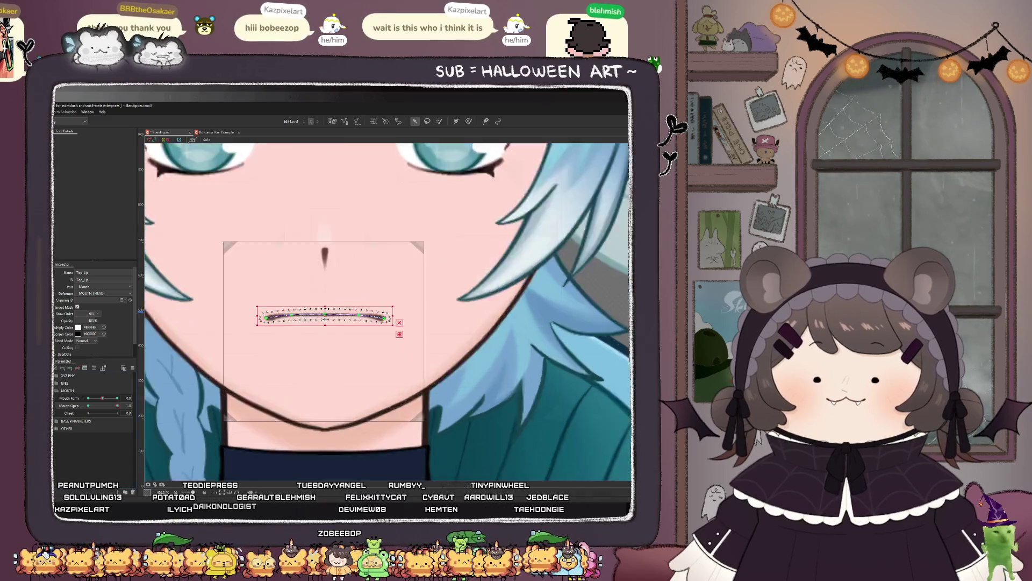
drag(324, 317, 324, 315)
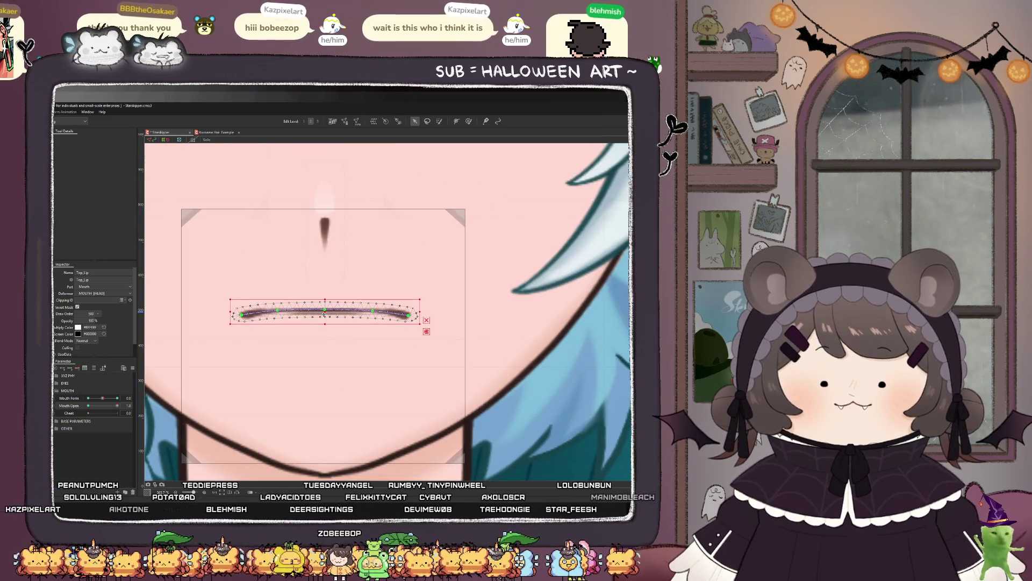
drag(243, 316, 242, 330)
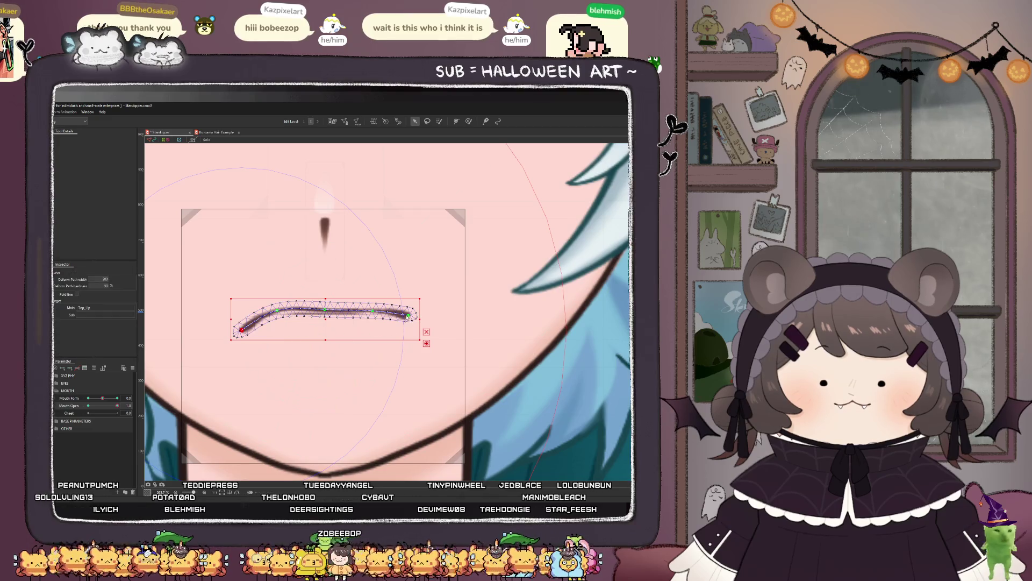
drag(408, 317, 407, 333)
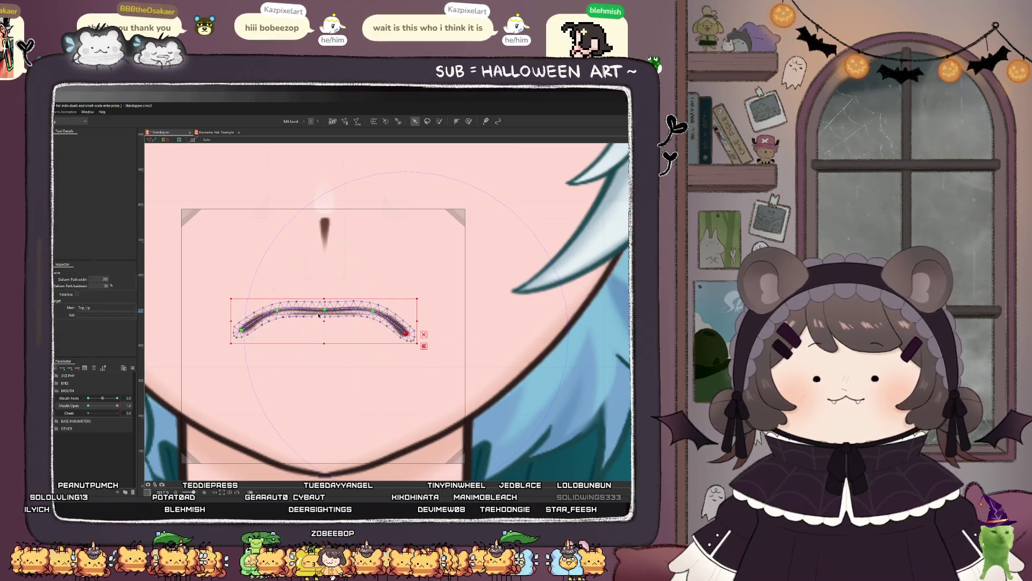
drag(347, 309, 371, 314)
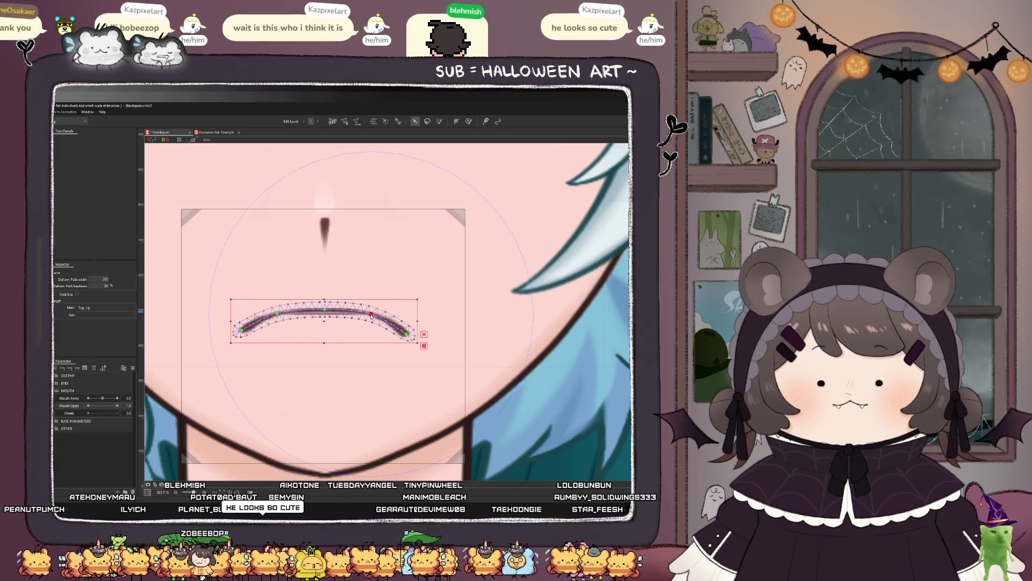
mouse_move(104, 403)
mouse_down()
mouse_move(86, 405)
mouse_move(115, 404)
mouse_move(68, 410)
mouse_move(133, 410)
mouse_up()
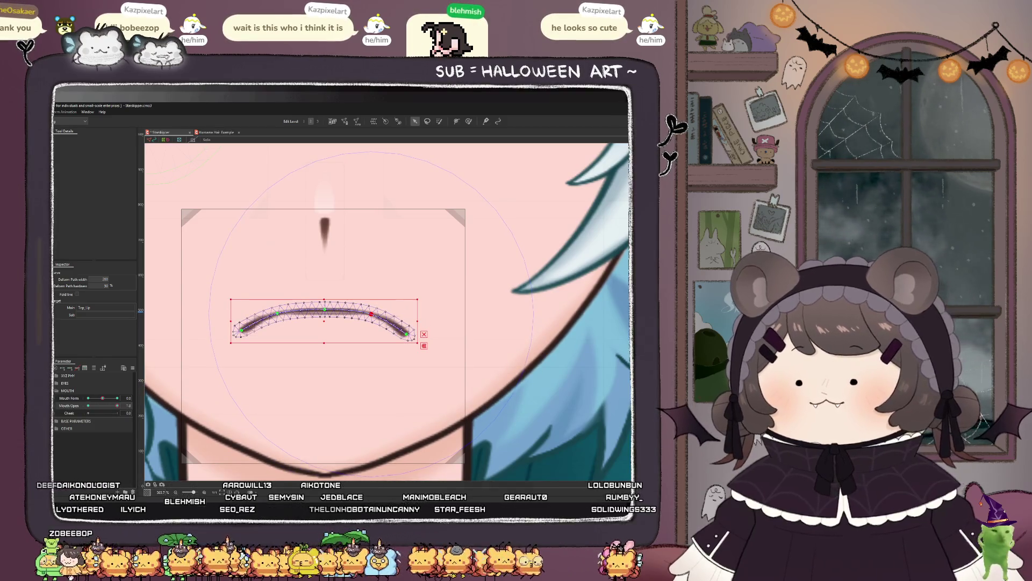
Step: Reshape the Bottom_Lip mesh along a deform path into a smooth downward curve
click(243, 328)
mouse_move(244, 328)
mouse_down()
mouse_move(269, 330)
mouse_move(267, 346)
mouse_up()
click(267, 320)
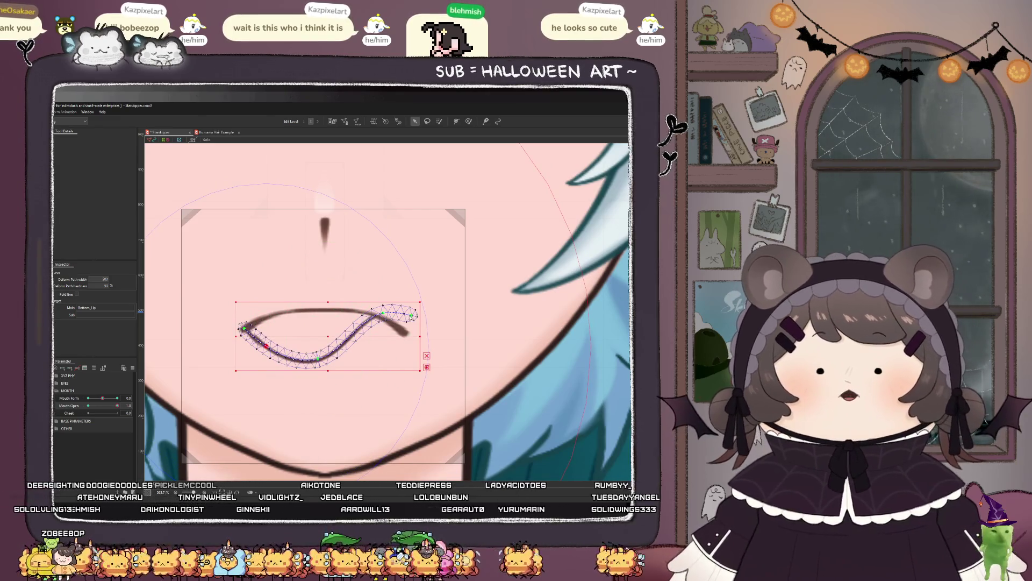
mouse_move(411, 316)
mouse_down()
mouse_move(379, 346)
mouse_move(323, 363)
mouse_up()
drag(266, 347, 267, 350)
drag(375, 348, 376, 355)
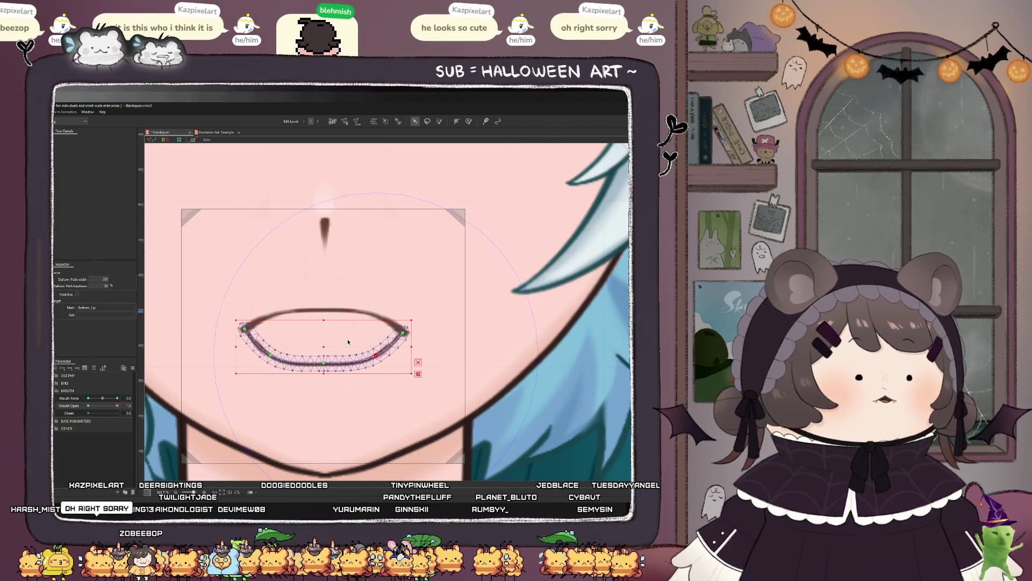
click(405, 336)
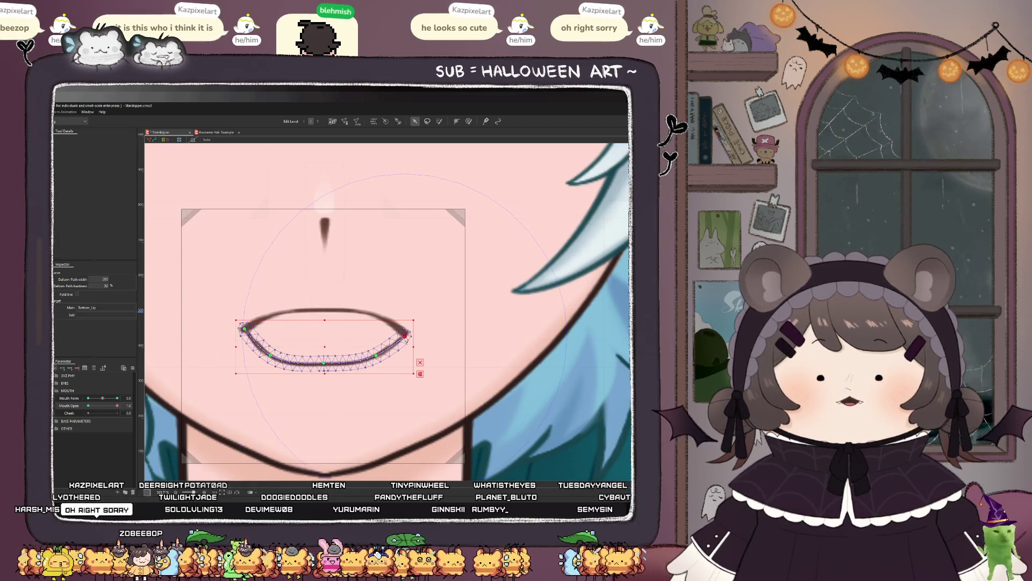
drag(243, 328, 242, 328)
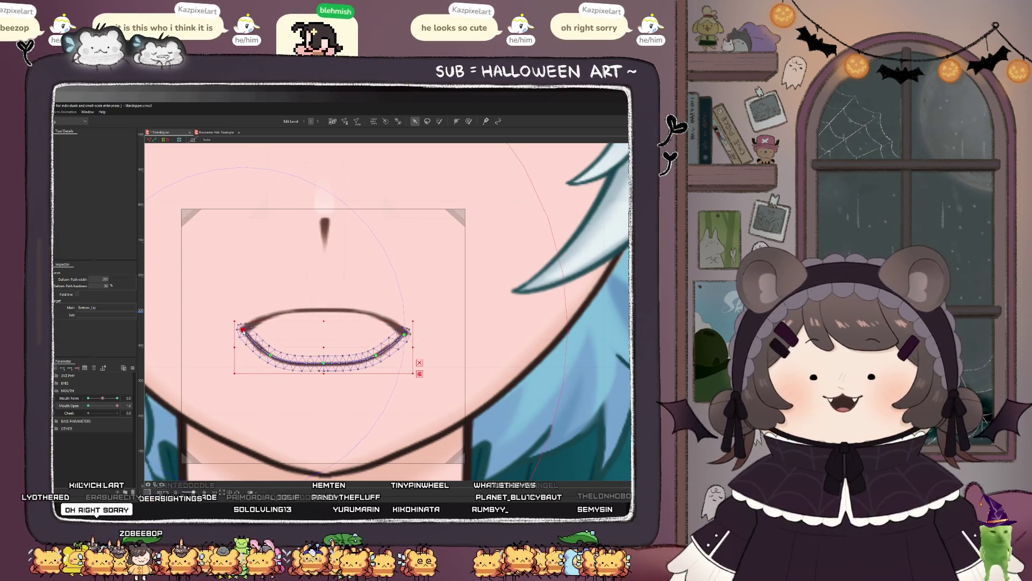
scroll(318, 363, down, 5)
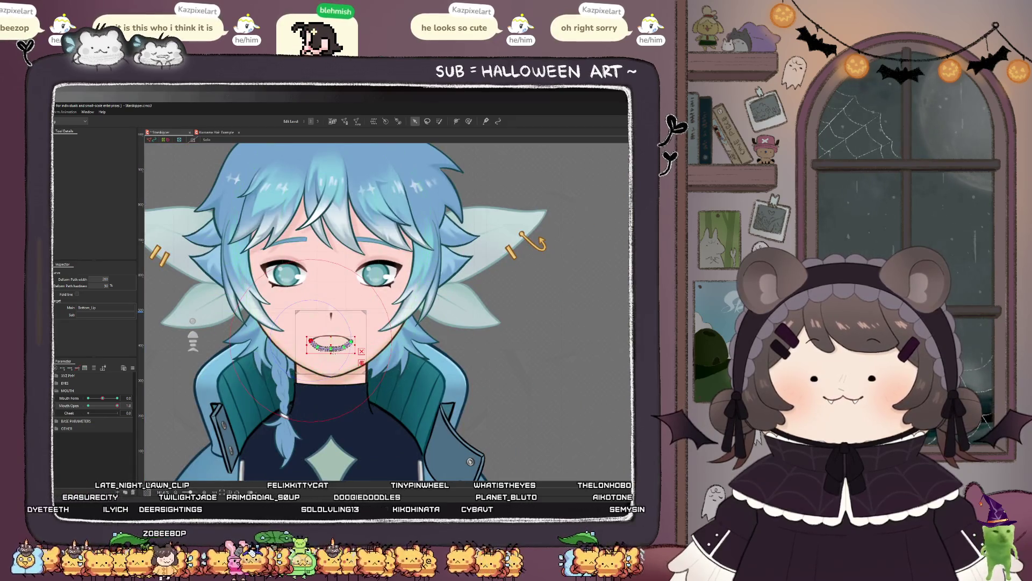
Step: Nudge the lower lip's left side slightly
scroll(321, 343, up, 5)
drag(288, 340, 292, 342)
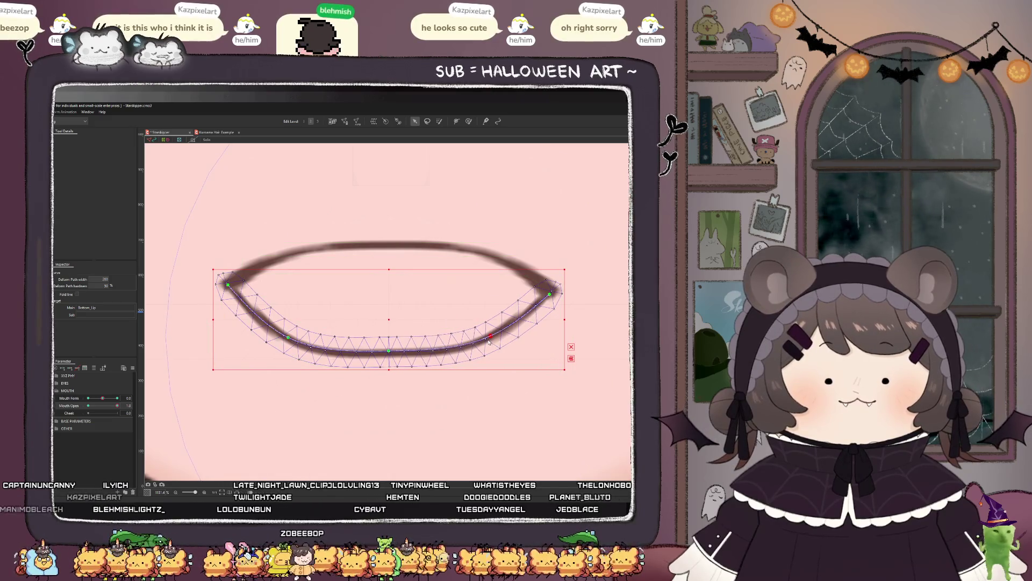
scroll(326, 334, down, 2)
scroll(326, 334, down, 2)
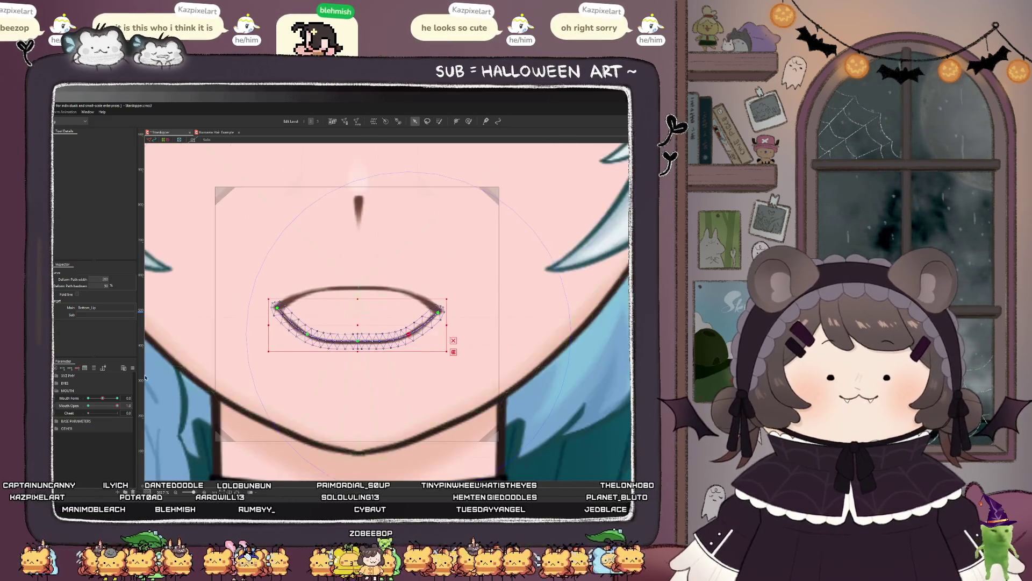
Step: Move Top_Lip_Mask up slightly and Bottom_Lip_Mask well down to expose the mouth interior
click(361, 257)
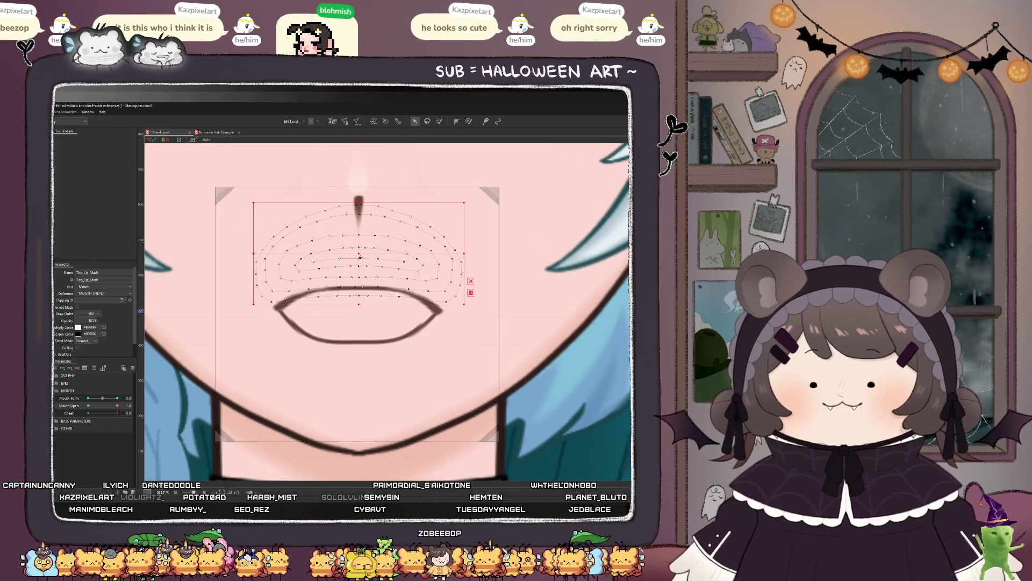
drag(361, 258, 360, 252)
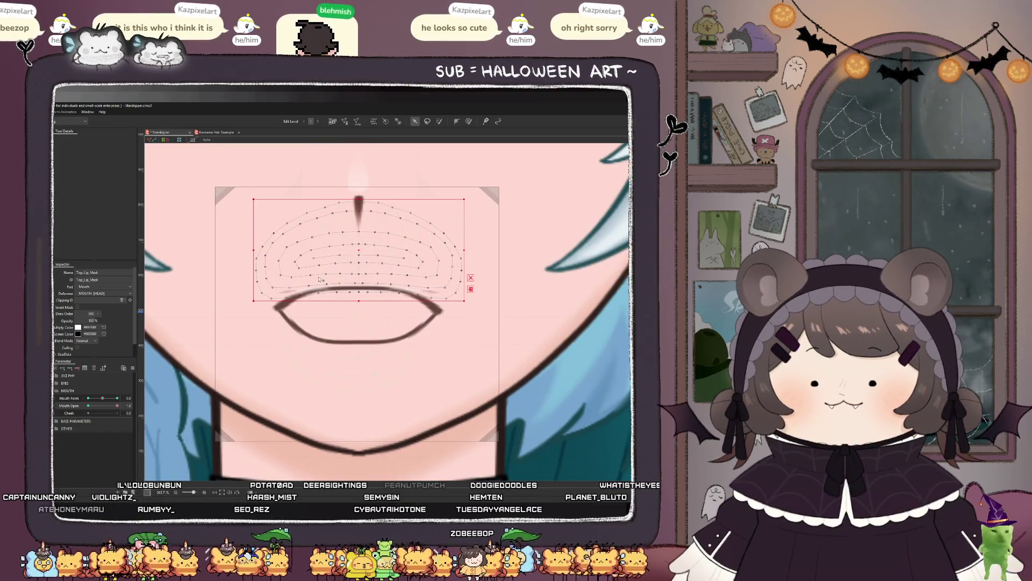
click(322, 332)
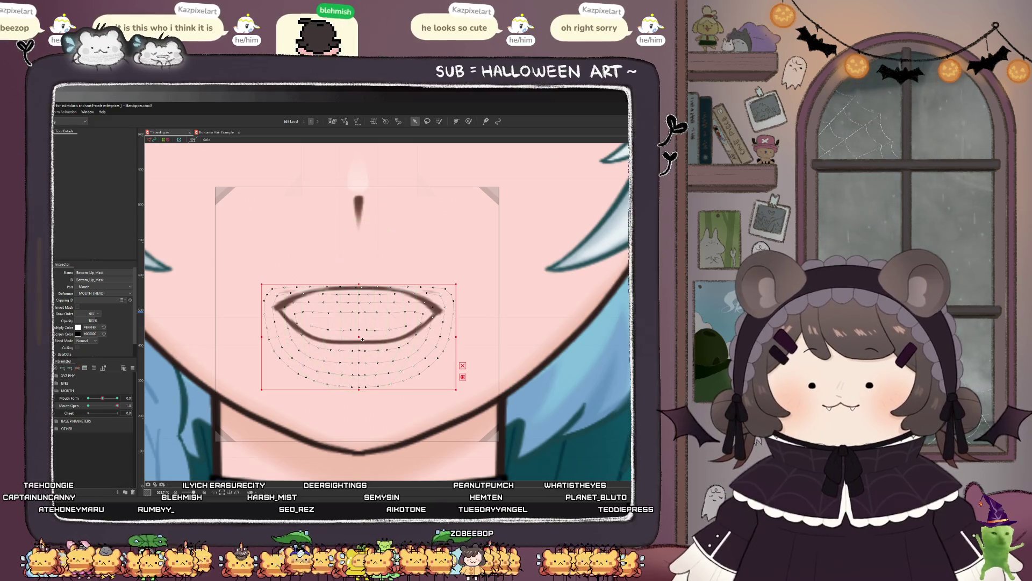
drag(365, 344, 364, 391)
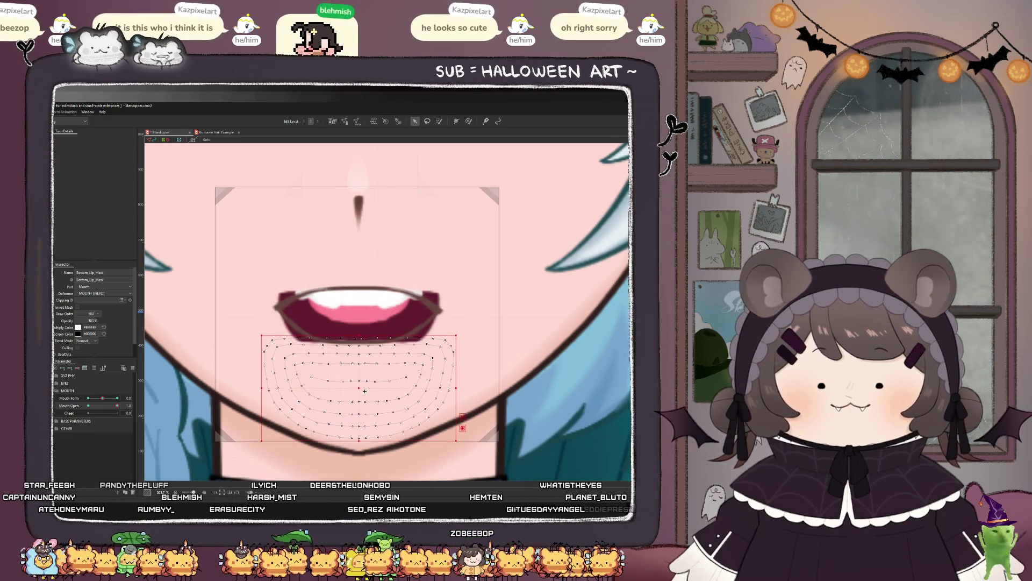
Step: Brush both corners of Bottom_Lip_Mask so they fit the open lips
click(468, 122)
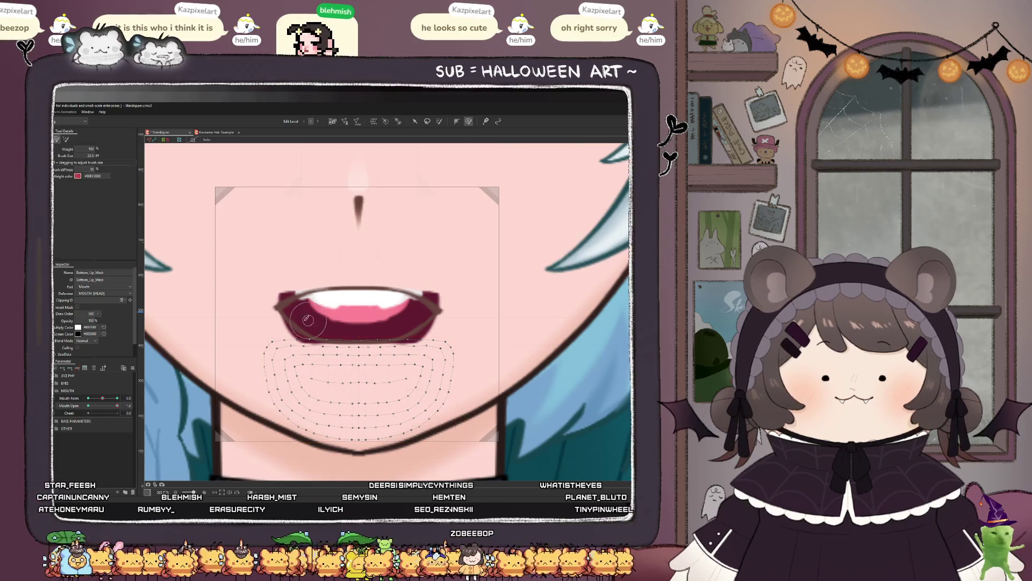
mouse_move(263, 342)
mouse_down()
mouse_move(244, 344)
mouse_move(230, 312)
mouse_move(235, 283)
mouse_move(249, 285)
mouse_up()
mouse_move(446, 350)
mouse_down()
mouse_move(460, 345)
mouse_move(452, 344)
mouse_up()
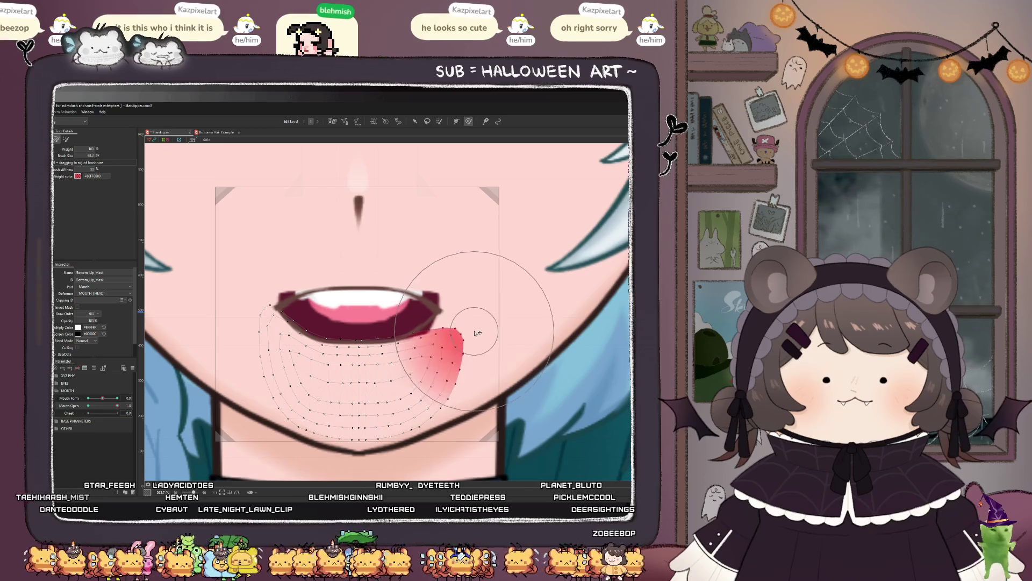
drag(484, 291, 487, 282)
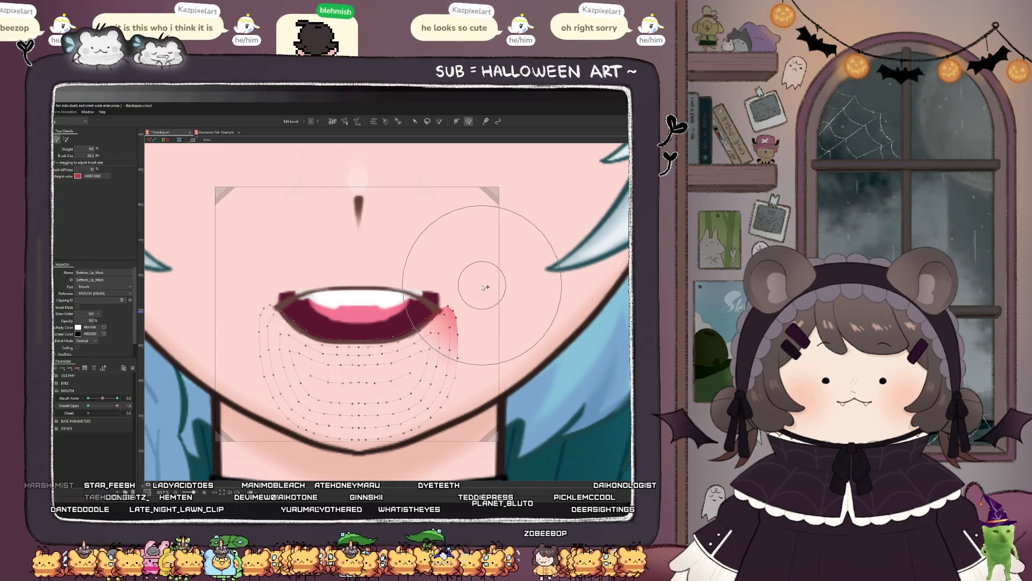
Step: Brush the left and right corners of Top_Lip_Mask to hug the lip curve
click(250, 276)
drag(251, 276, 249, 293)
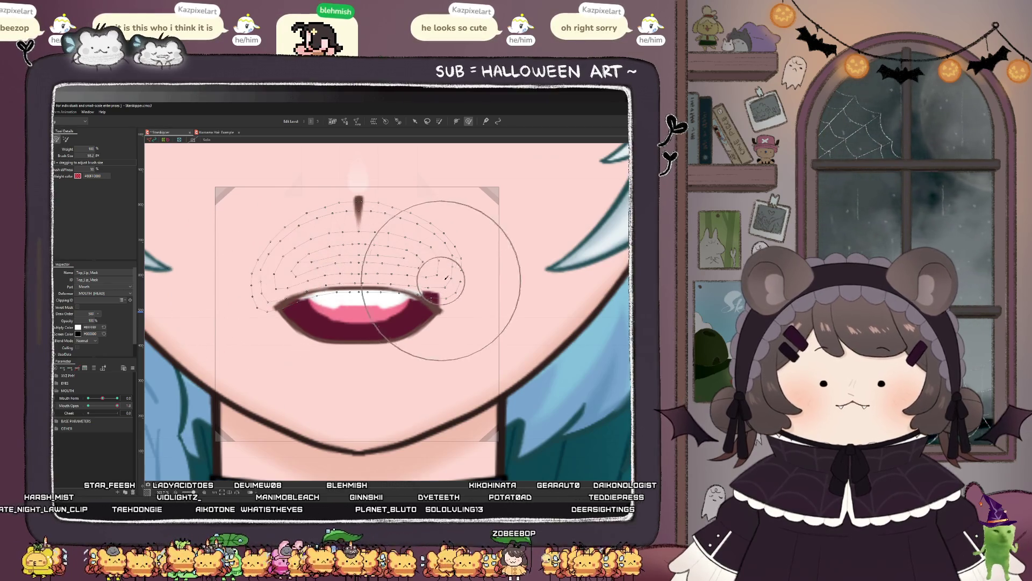
mouse_move(457, 268)
mouse_down()
mouse_move(460, 245)
mouse_move(463, 285)
mouse_move(476, 299)
mouse_up()
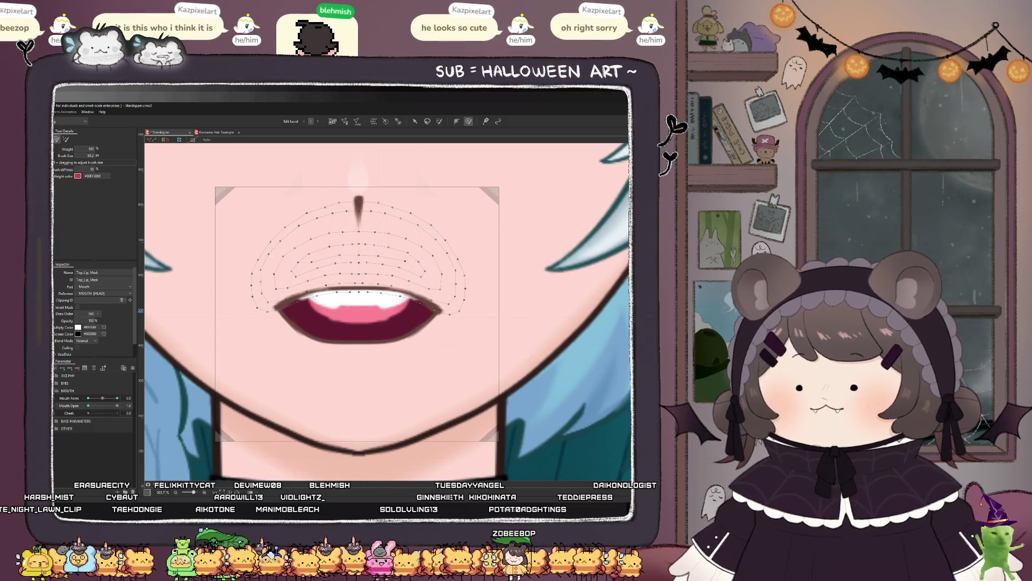
Step: Try moving both corner molars down toward the lower lip, then undo the move
click(307, 285)
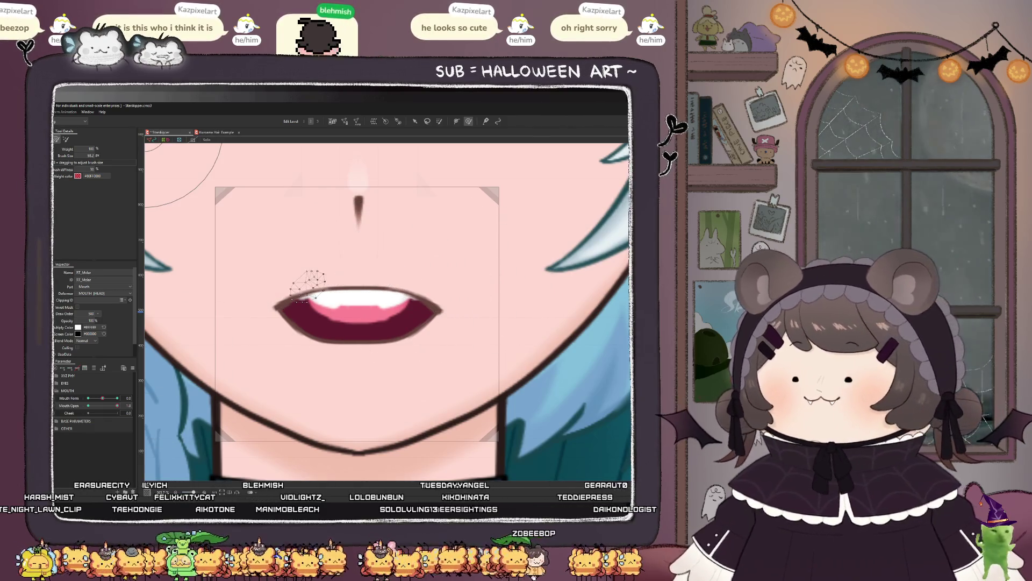
shift+click(409, 283)
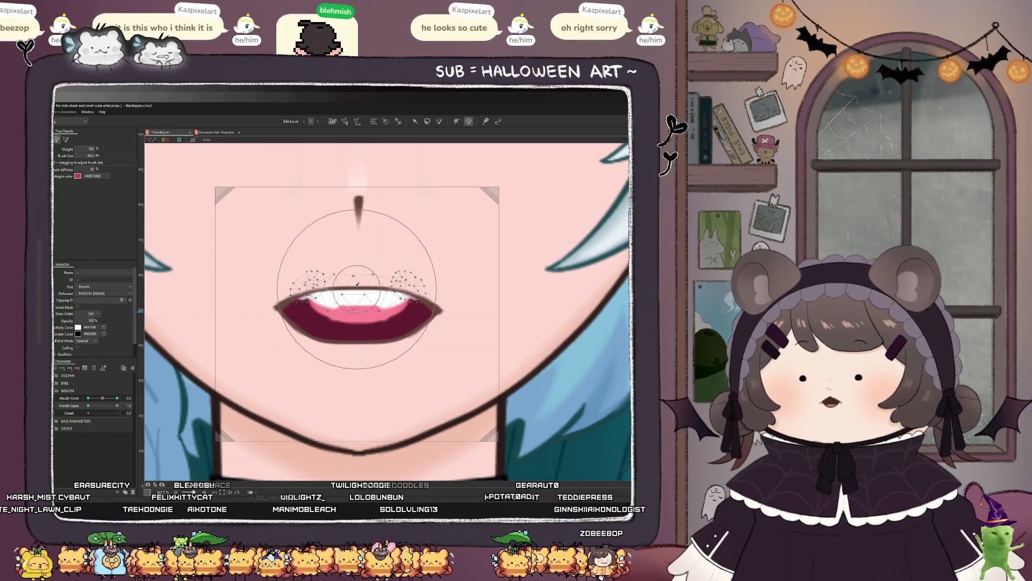
click(414, 121)
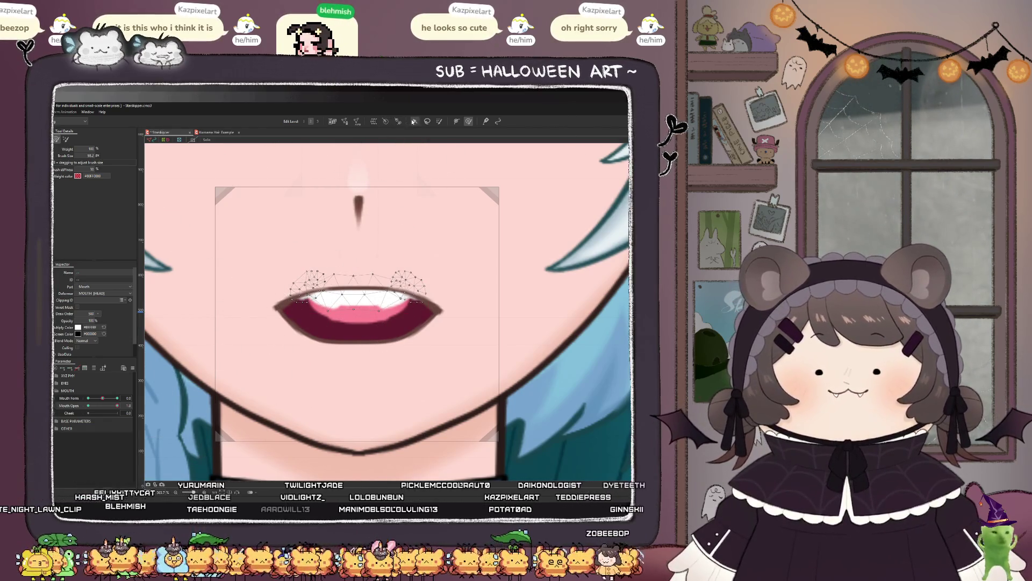
drag(357, 286, 358, 336)
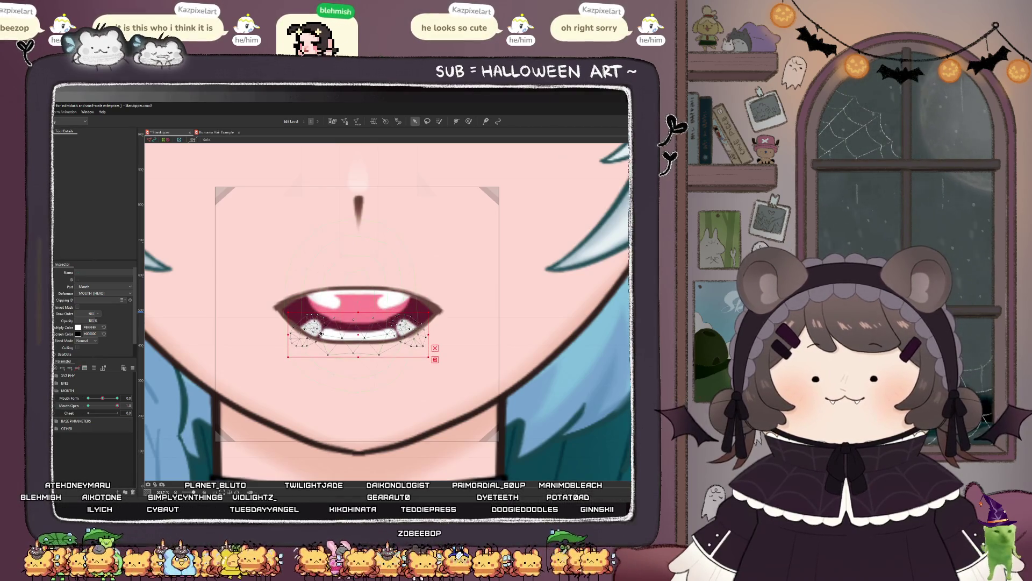
key(ctrl+z)
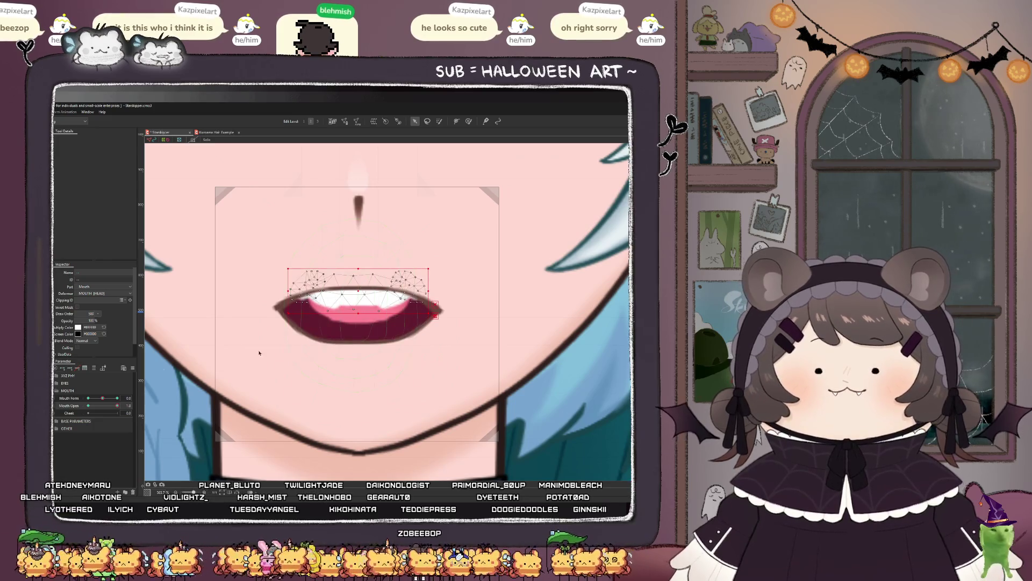
Step: Lower Bottom_Teeth to the mouth's bottom and drop the Tongue about 20 px
click(357, 297)
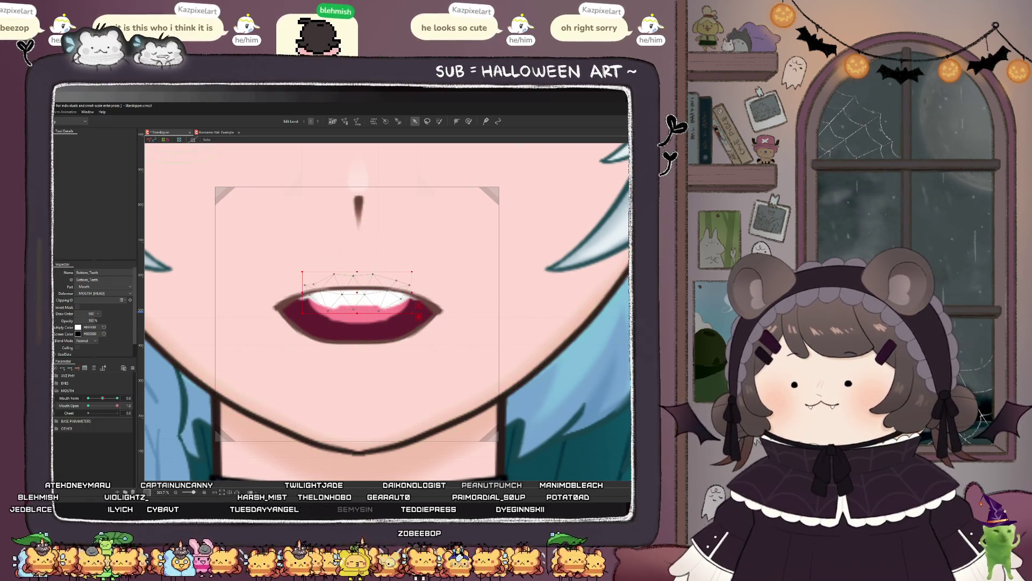
drag(357, 296, 357, 339)
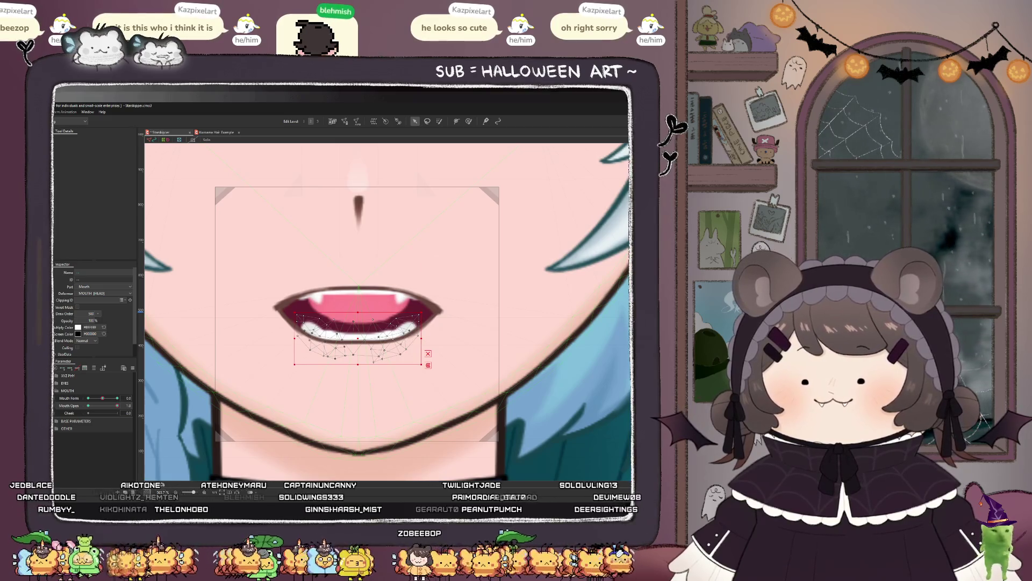
click(361, 335)
drag(361, 335, 360, 345)
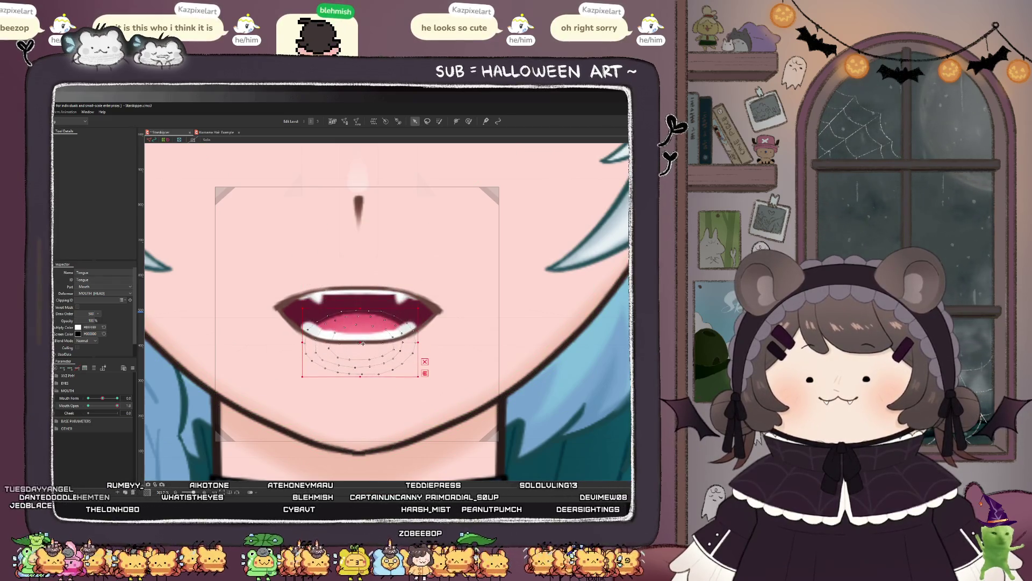
Step: Slide Mouth Open closed and back to 1 to check it, then fit the character in view
drag(119, 407, 87, 406)
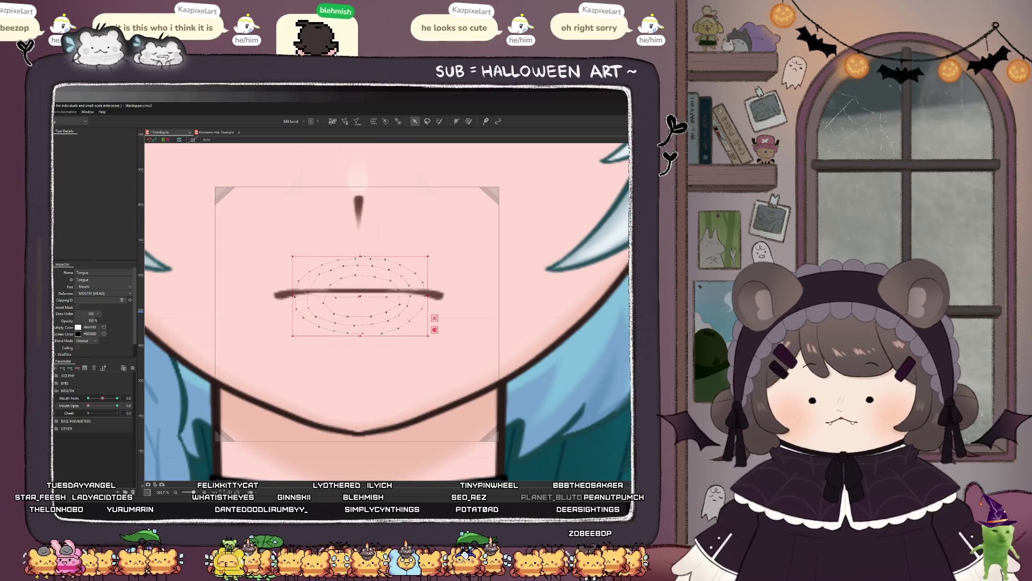
mouse_move(89, 405)
mouse_down()
mouse_move(112, 406)
mouse_move(82, 412)
mouse_move(115, 407)
mouse_move(62, 400)
mouse_up()
click(117, 405)
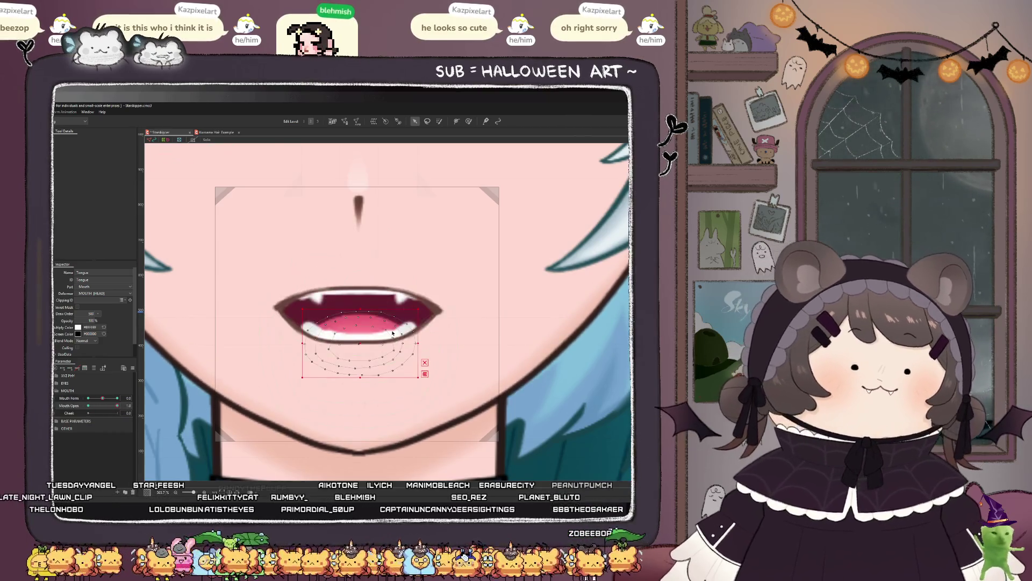
key(ctrl+0)
click(191, 429)
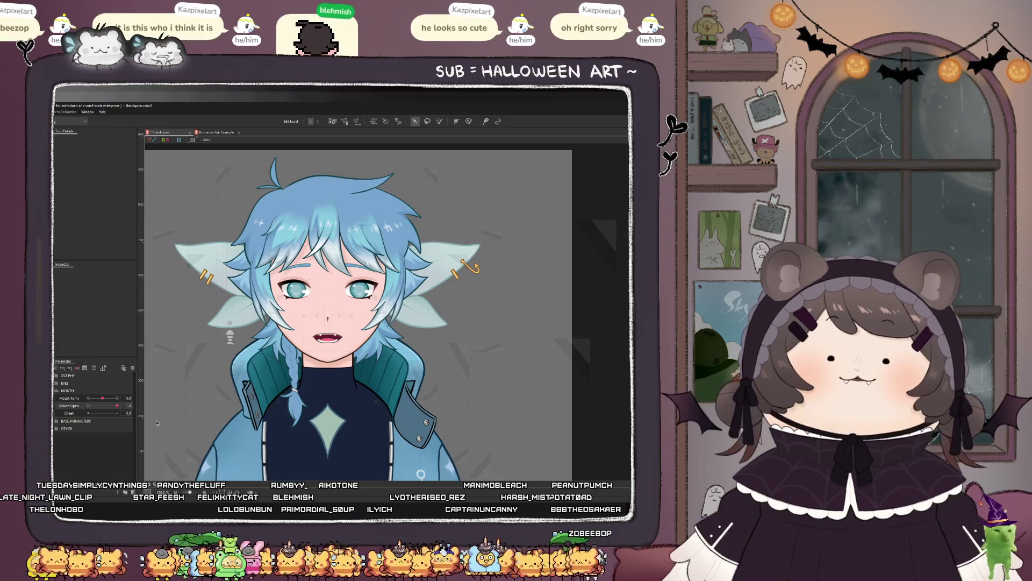
Step: Raise Top_Lip's right-corner vertex slightly and switch to the Deform Path tool (P)
scroll(331, 339, up, 4)
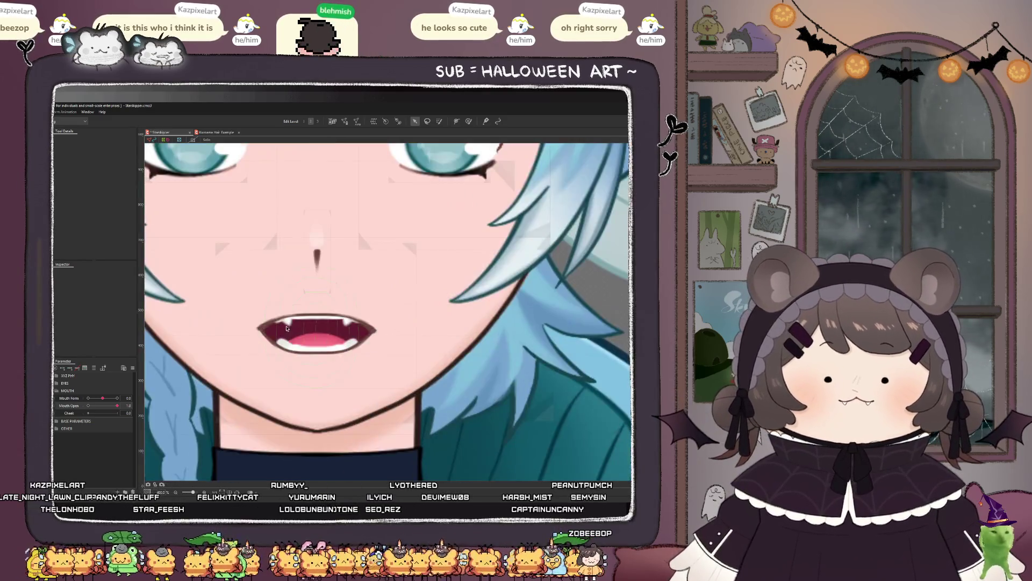
click(265, 328)
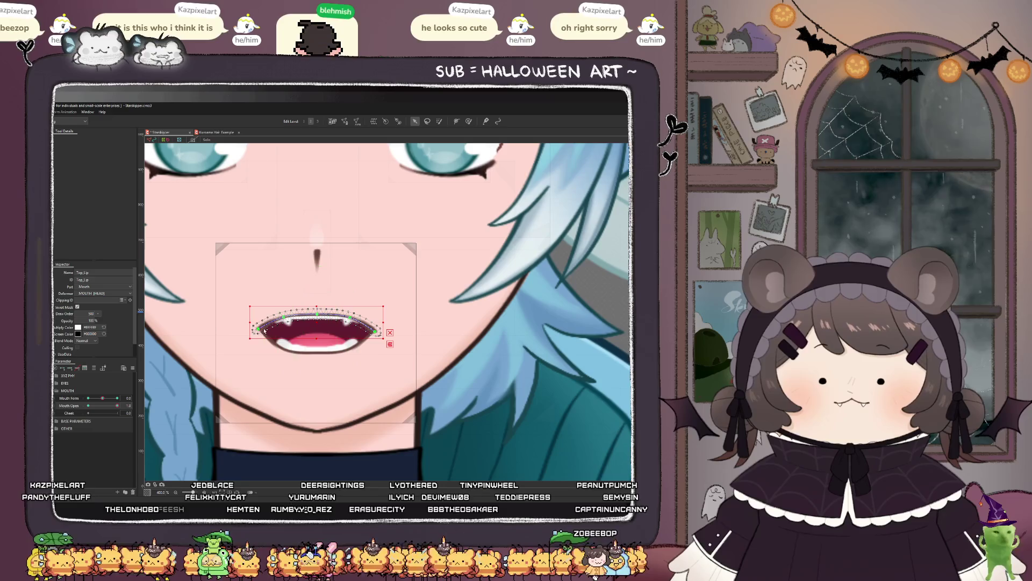
drag(370, 334, 376, 325)
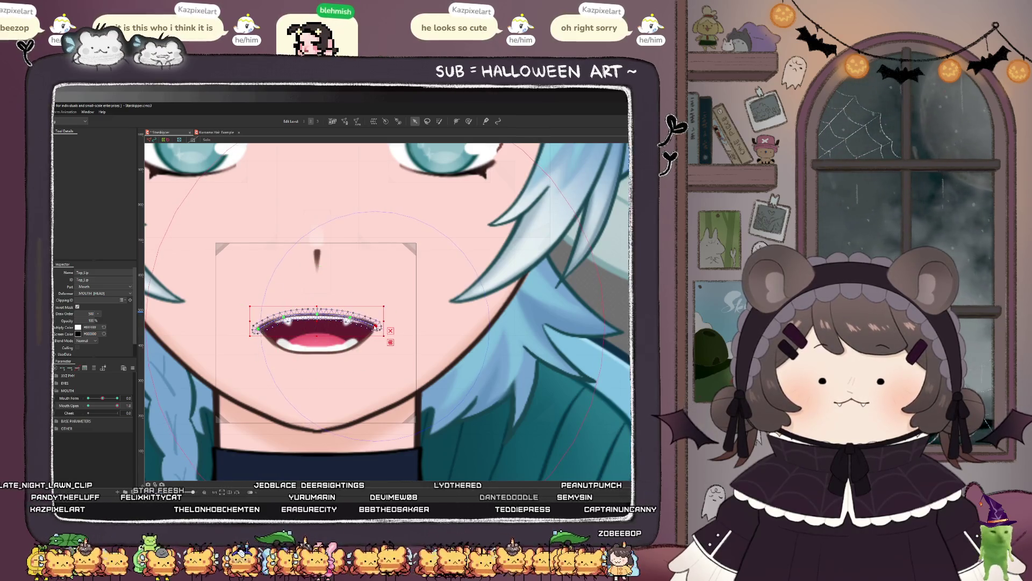
key(p)
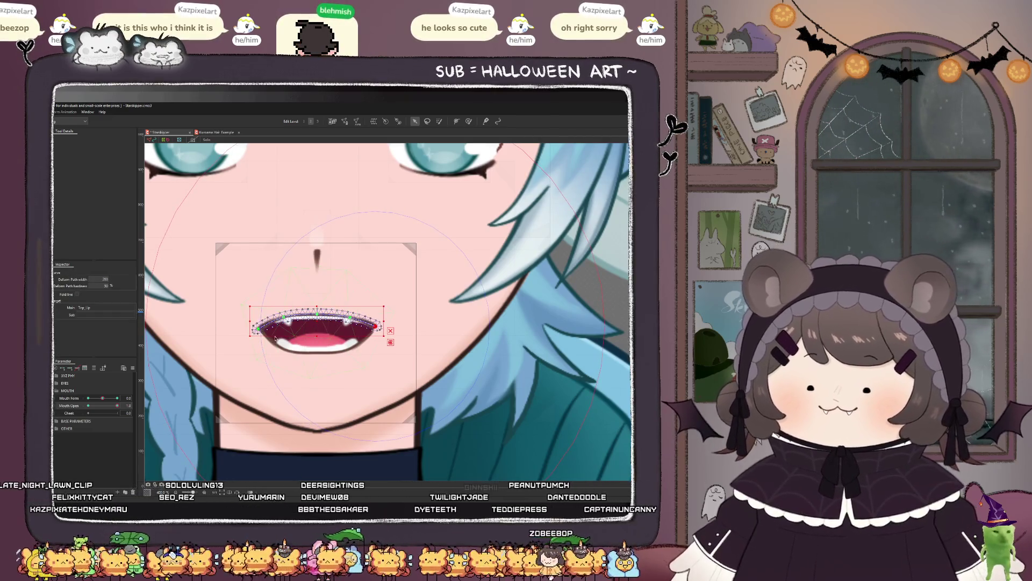
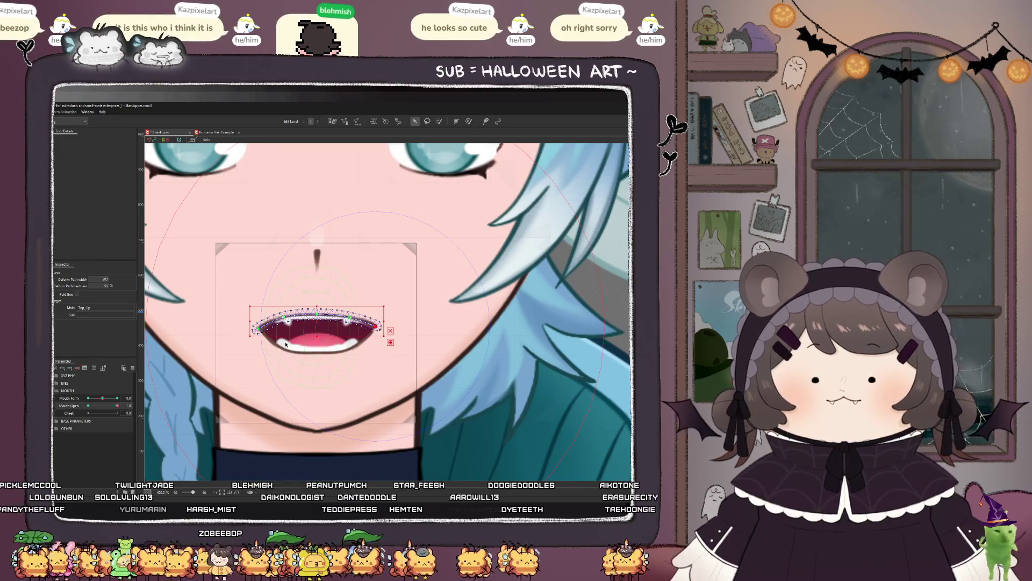
Step: Set Mouth Open to 0 and raise the Top_Lip path's right point onto the mouth corner
mouse_move(117, 405)
mouse_down()
mouse_move(87, 405)
mouse_move(370, 357)
mouse_up()
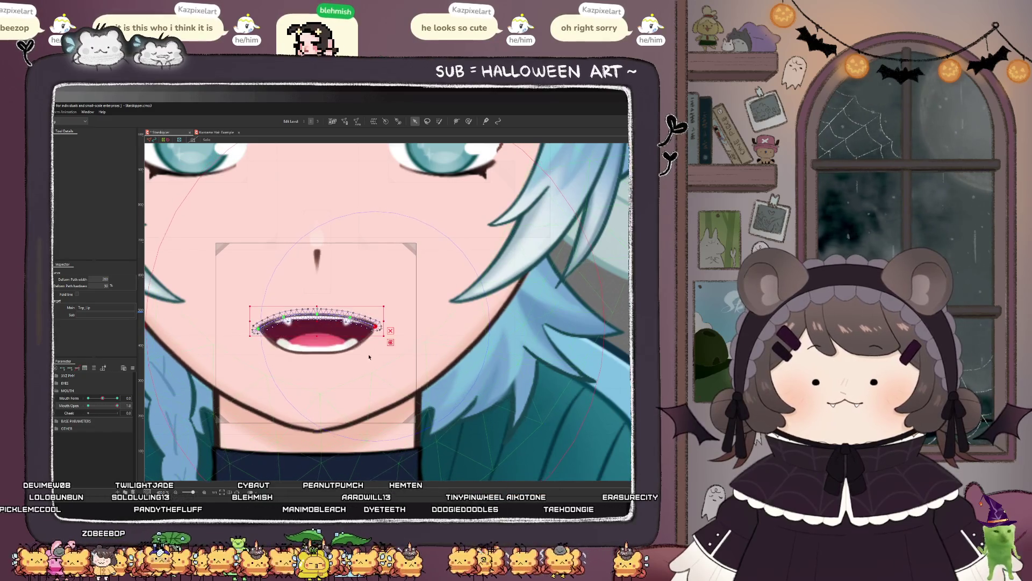
scroll(258, 326, up, 2)
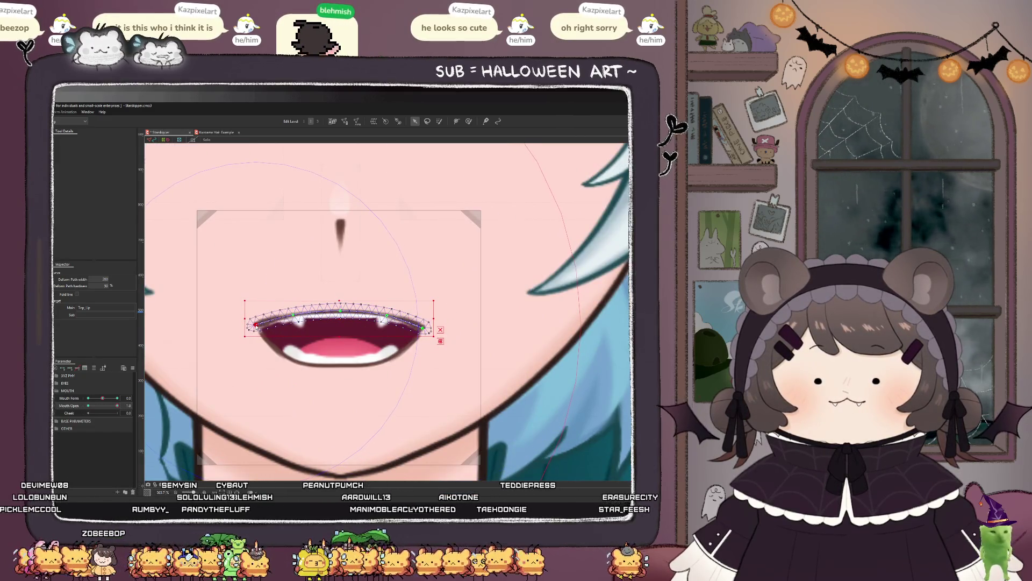
drag(423, 328, 425, 325)
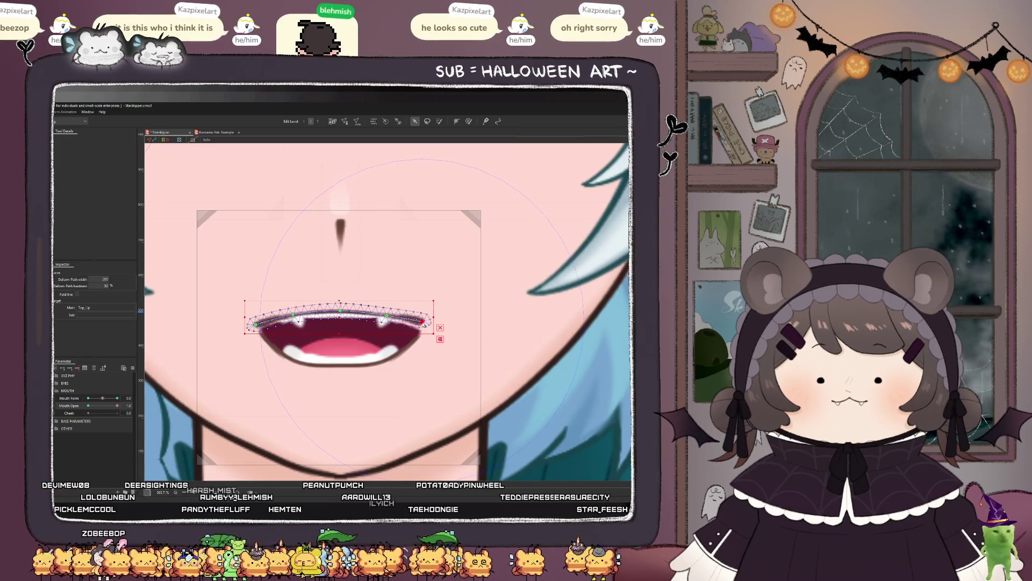
Step: Switch to the Weight brush and reduce its Brush Size
click(469, 120)
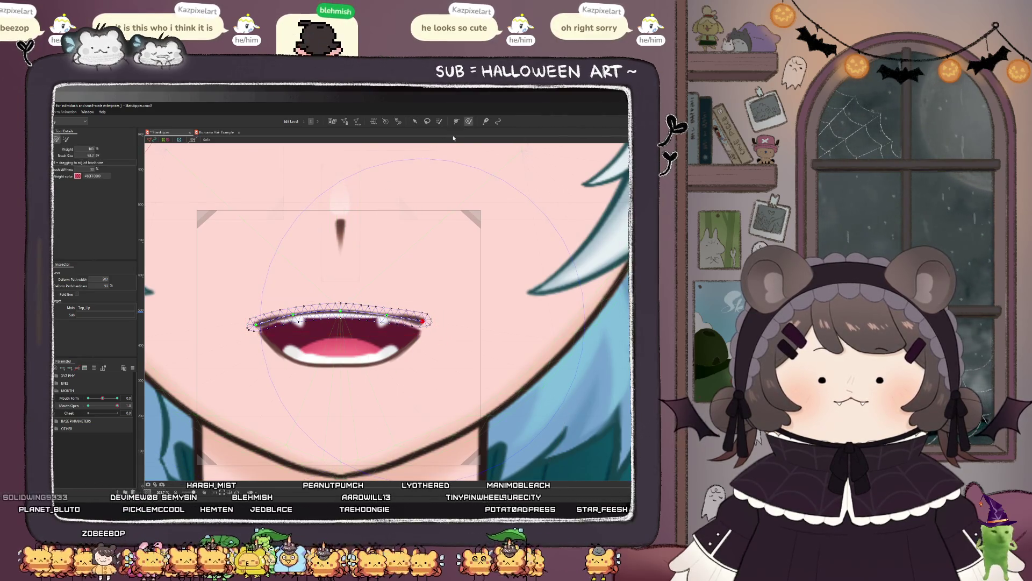
scroll(344, 315, up, 3)
drag(346, 312, 344, 302)
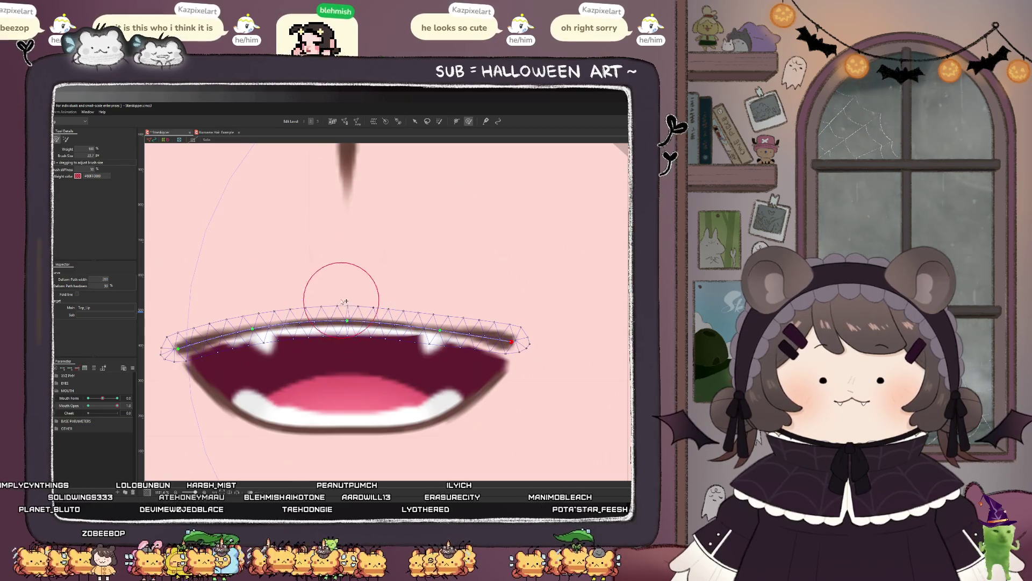
scroll(342, 353, down, 5)
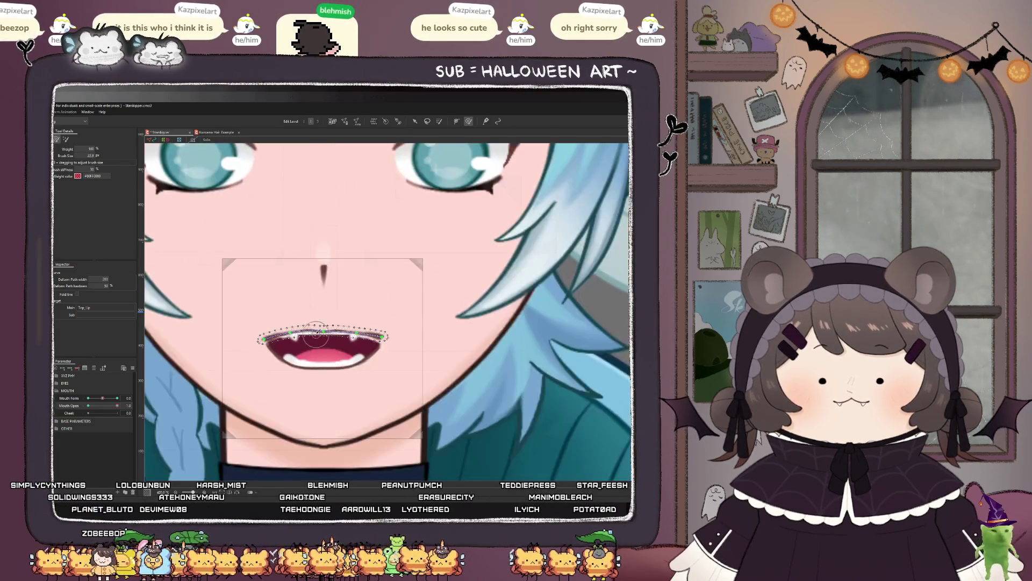
scroll(340, 355, up, 3)
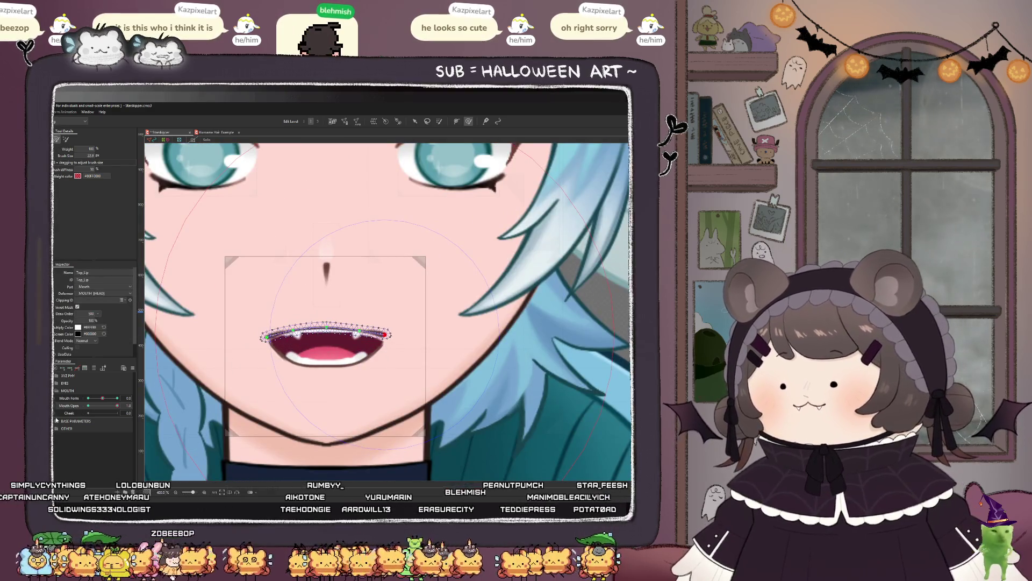
Step: Select Bottom_Lip and pull its deform path's right corner up to meet the top lip
click(325, 364)
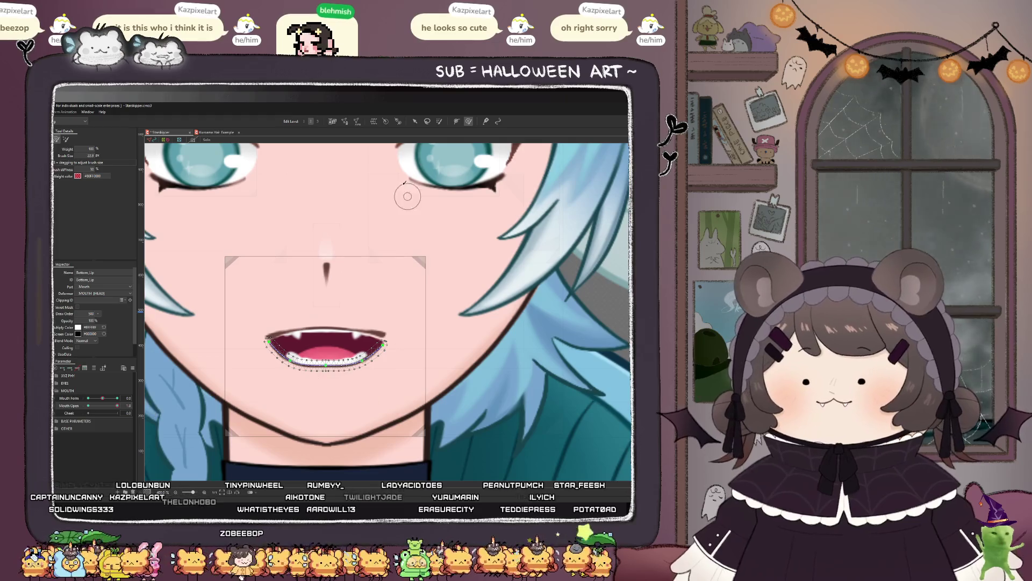
click(414, 122)
scroll(272, 333, up, 3)
click(454, 357)
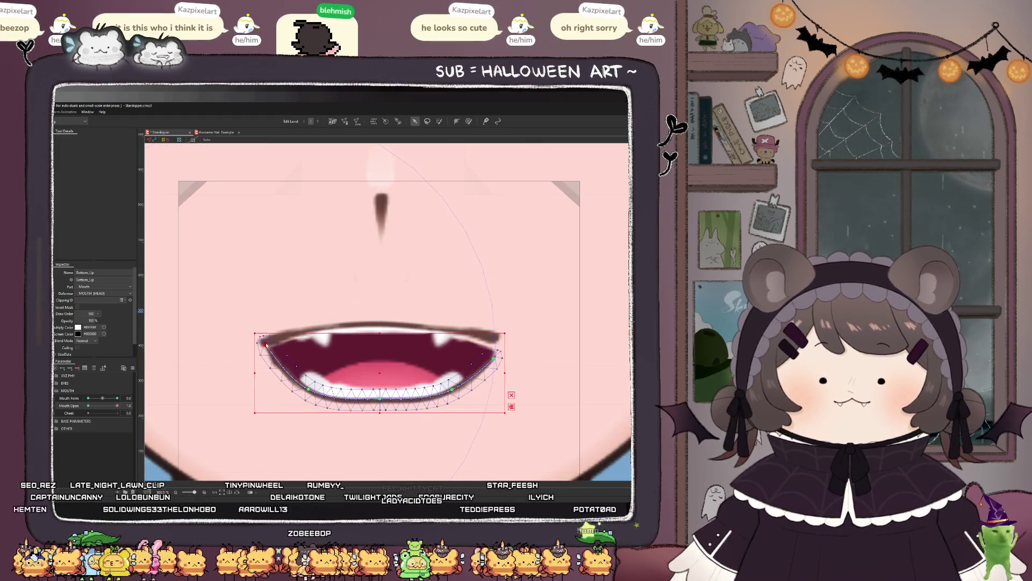
drag(494, 358, 495, 341)
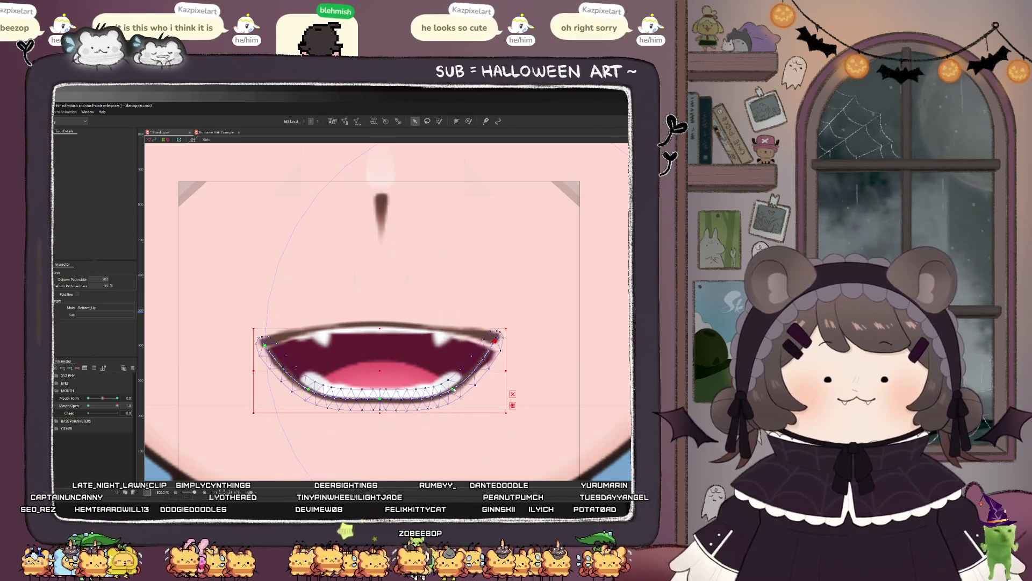
Step: Adjust the bottom lip's lower-right, centre and side path points so its curve dips deeper
drag(453, 388, 460, 386)
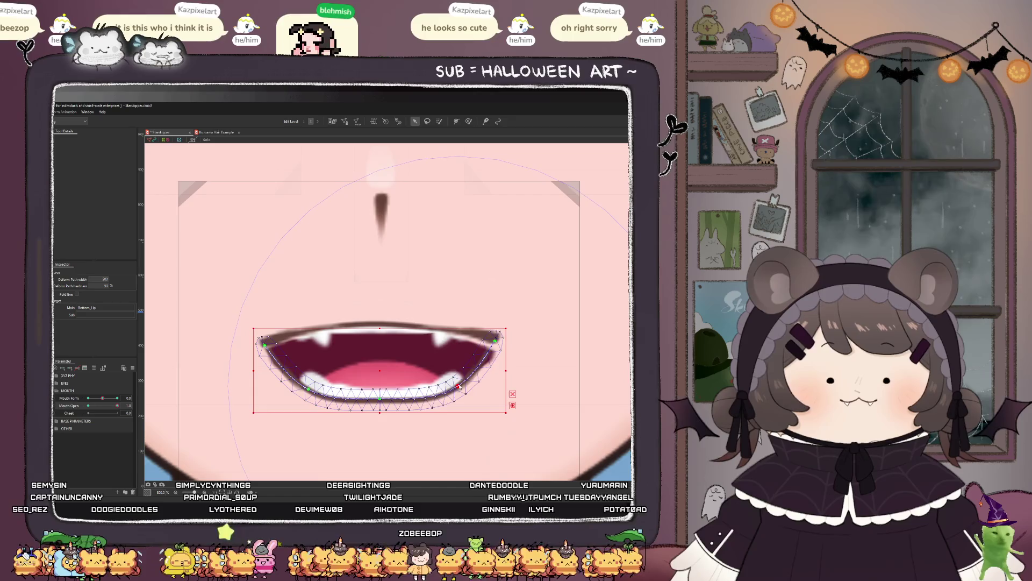
drag(379, 399, 379, 411)
drag(310, 390, 314, 393)
drag(439, 396, 440, 399)
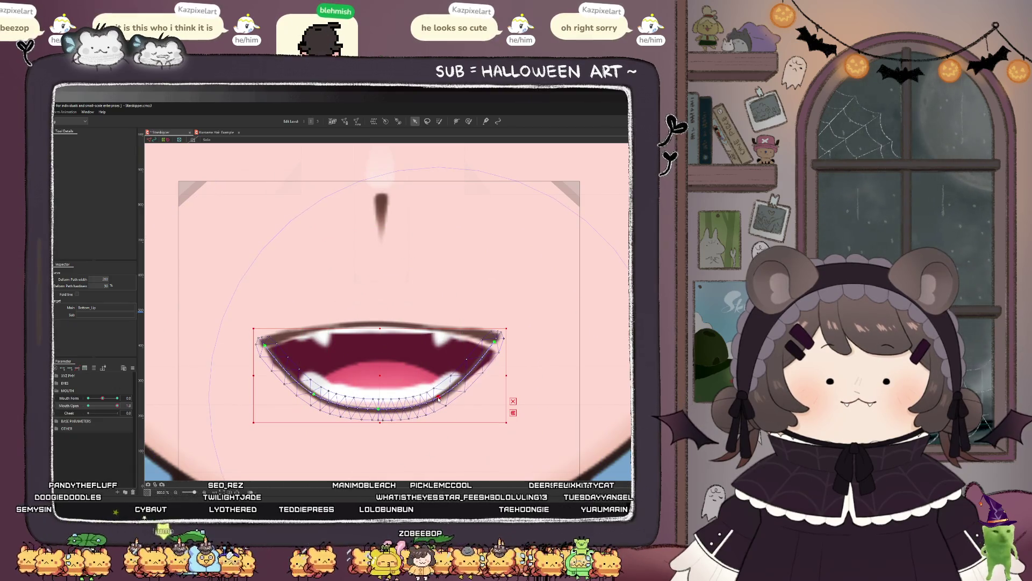
scroll(389, 368, down, 5)
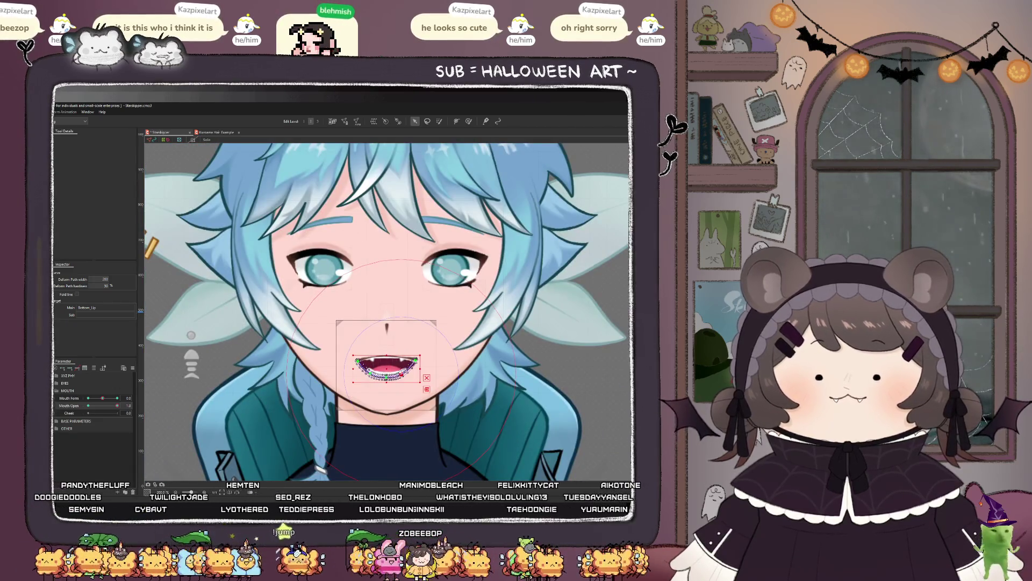
scroll(392, 375, up, 4)
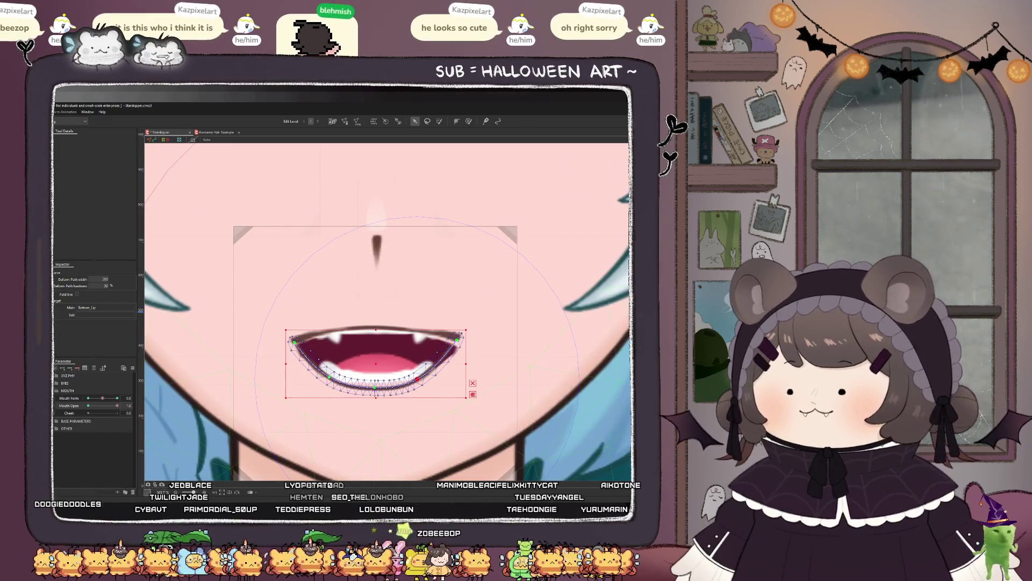
Step: Paint weights on Bottom_Lip_Mask at the mouth's left corner using an enlarged weight brush
click(377, 401)
click(469, 120)
scroll(485, 318, up, 2)
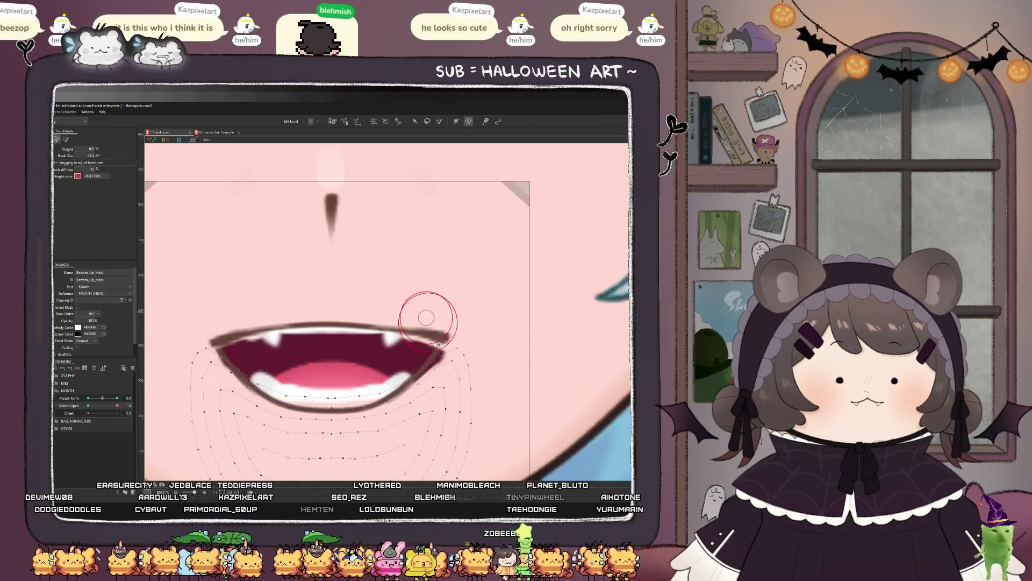
mouse_move(429, 314)
mouse_down()
mouse_move(460, 323)
mouse_move(446, 360)
mouse_up()
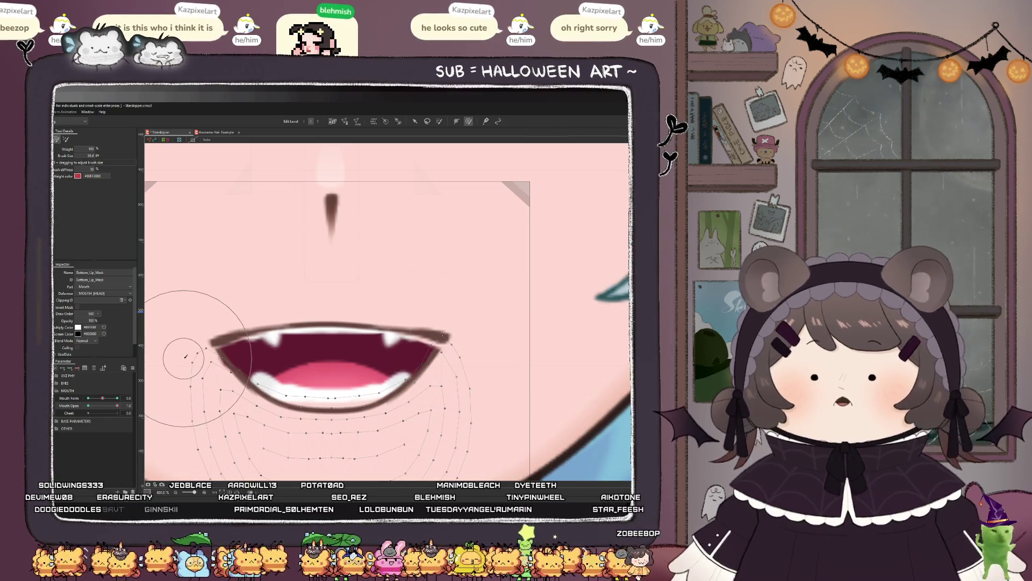
drag(199, 344, 261, 346)
scroll(268, 377, up, 1)
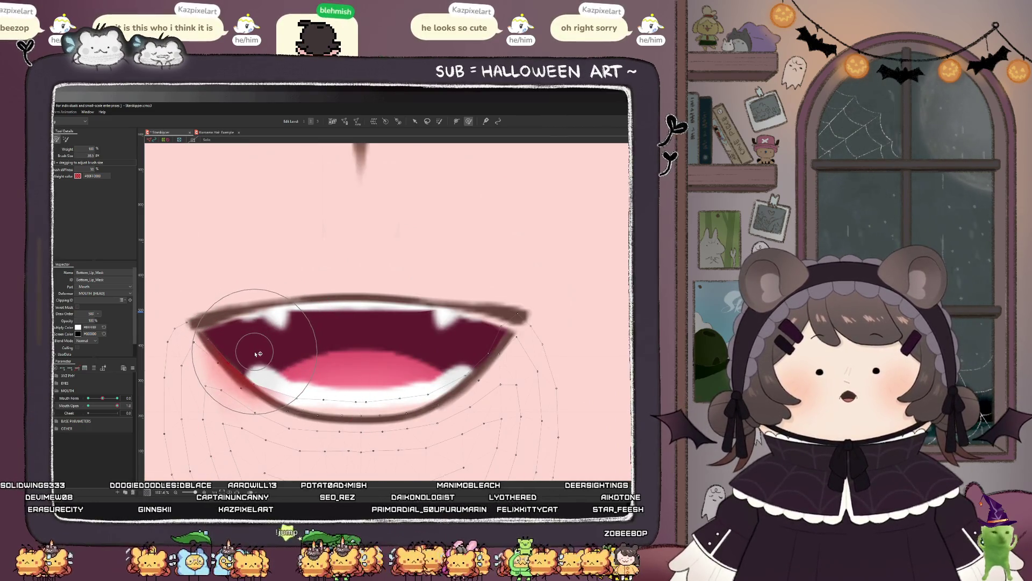
scroll(264, 349, down, 1)
Step: Paint weights on Top_Lip_Mask near the upper-left lip and along the upper-right corner
click(283, 285)
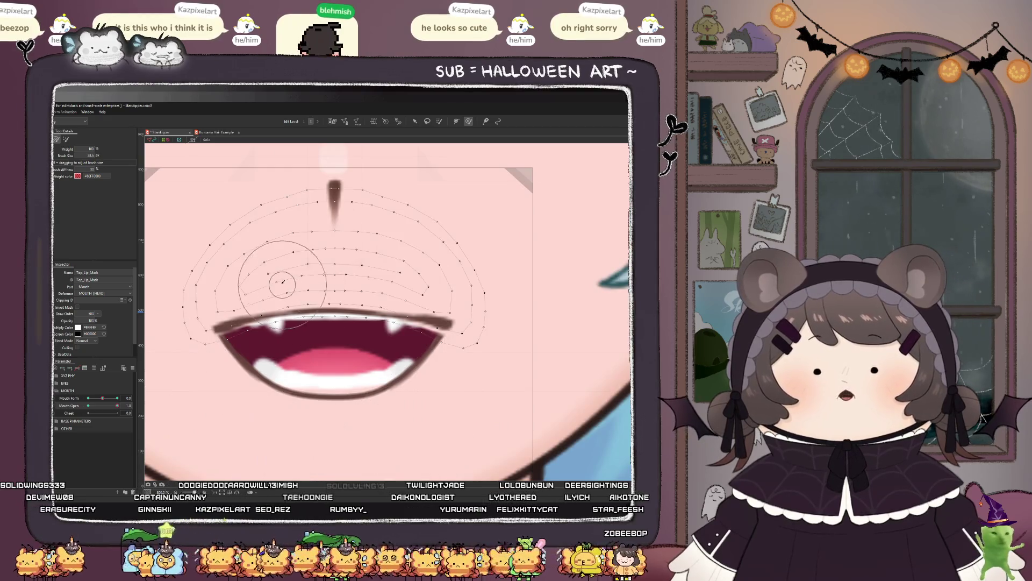
drag(231, 309, 253, 301)
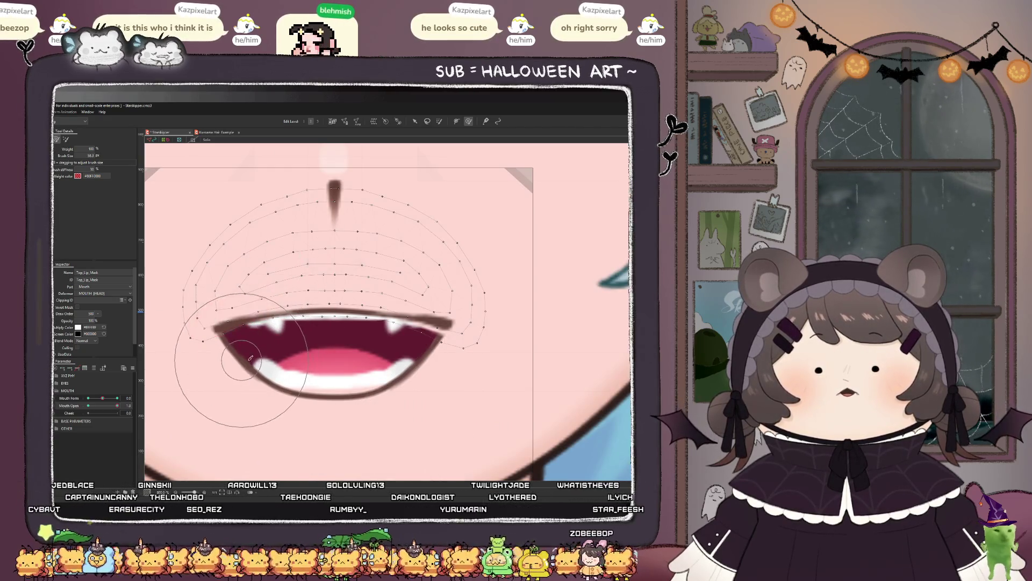
drag(387, 314, 457, 339)
scroll(408, 362, down, 3)
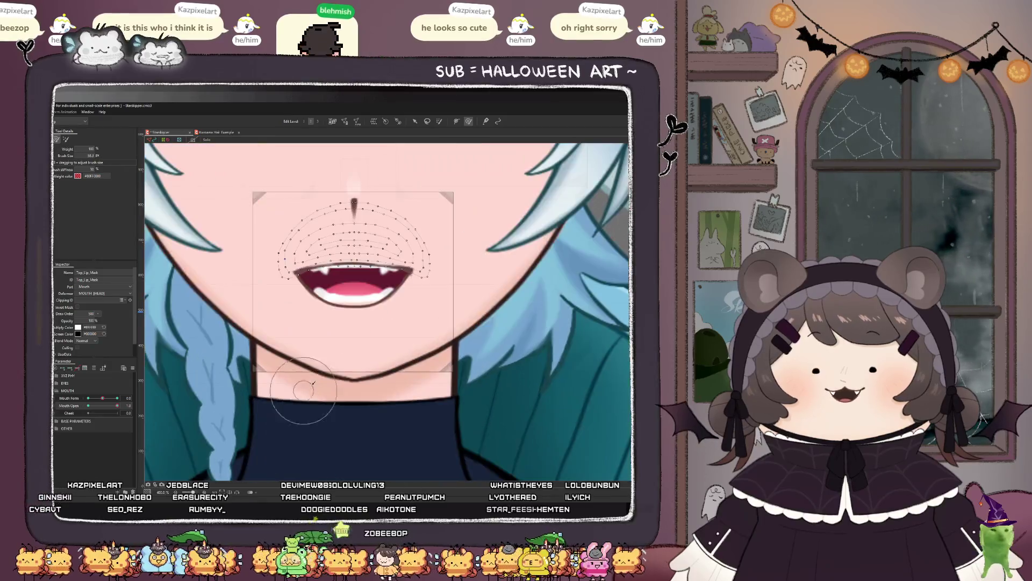
scroll(344, 344, up, 3)
Step: Paint weights on Bottom_Lip_Mask along the area under the lower lip
click(355, 333)
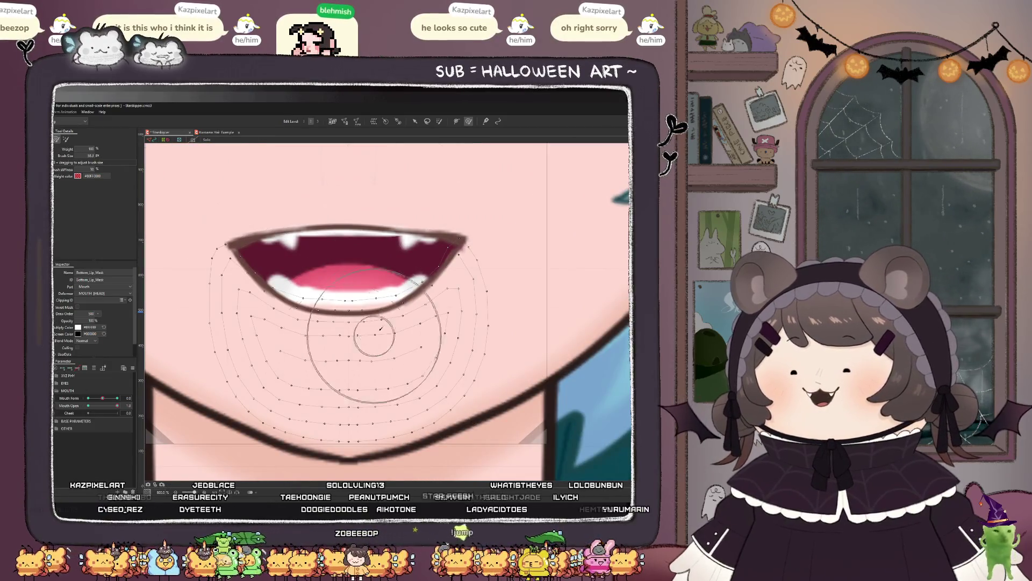
scroll(365, 344, up, 3)
mouse_move(310, 275)
mouse_down()
mouse_move(291, 272)
mouse_move(409, 261)
mouse_up()
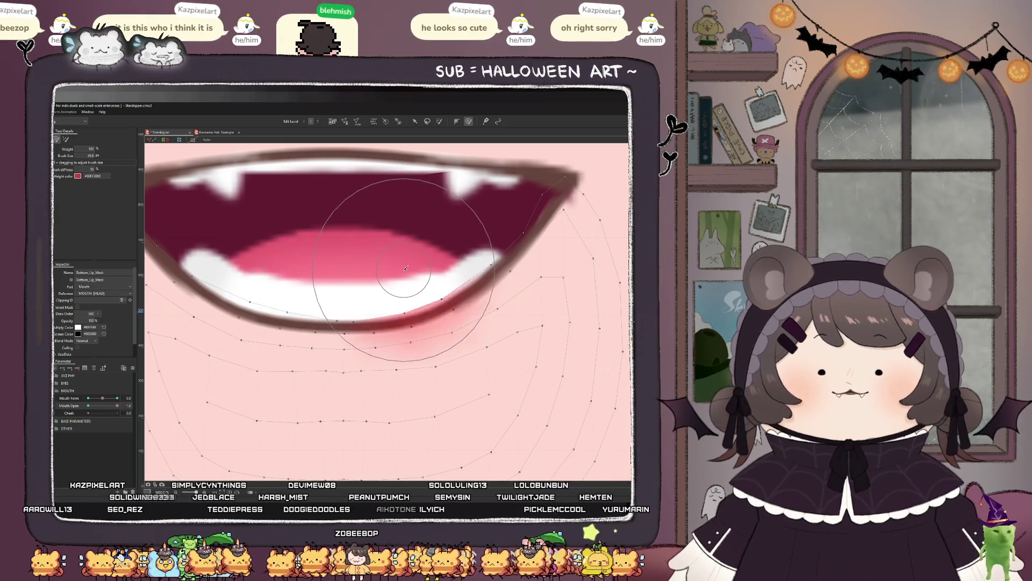
scroll(349, 317, down, 5)
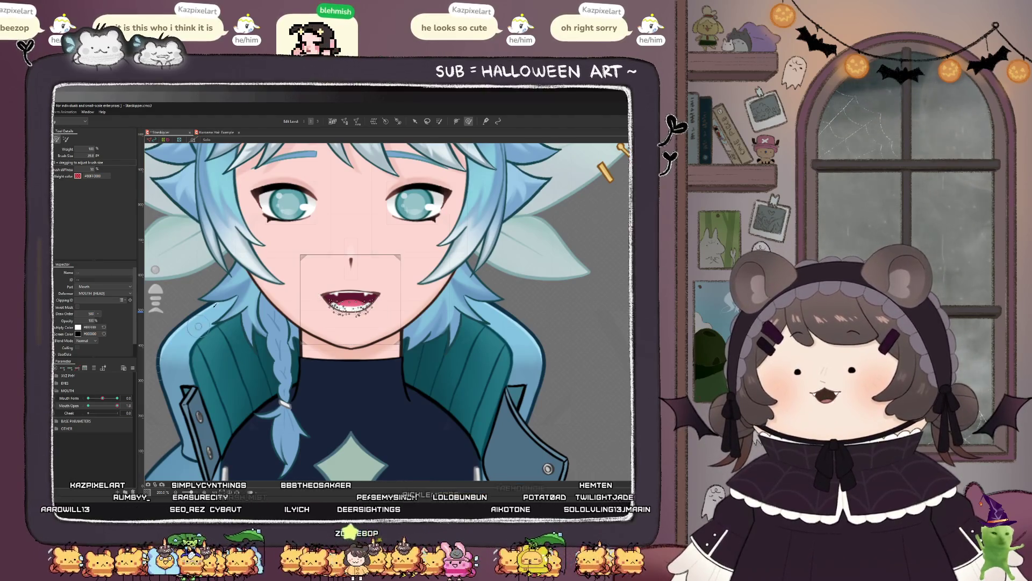
click(414, 121)
scroll(333, 307, up, 3)
scroll(334, 307, up, 2)
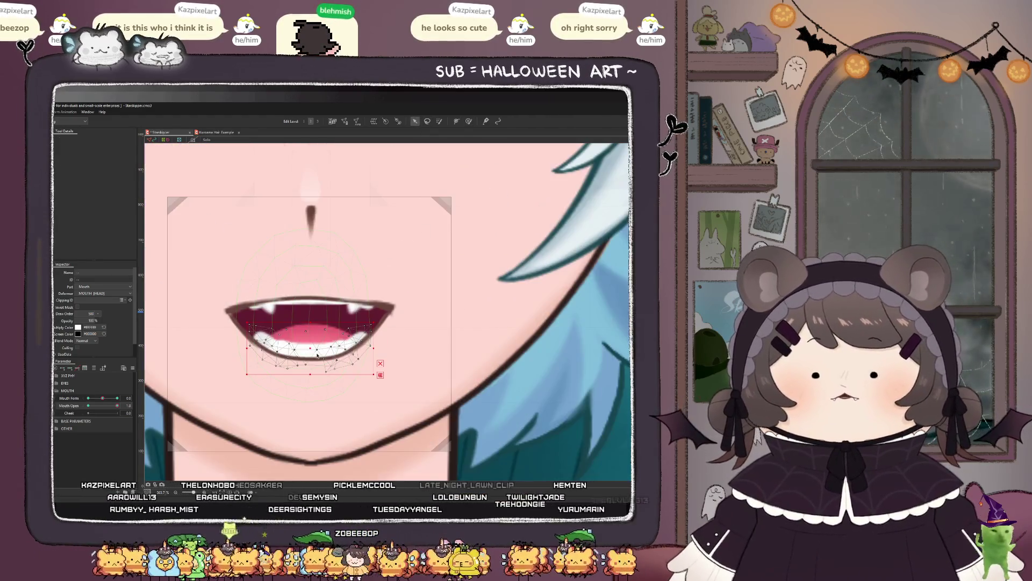
click(311, 353)
scroll(310, 354, down, 5)
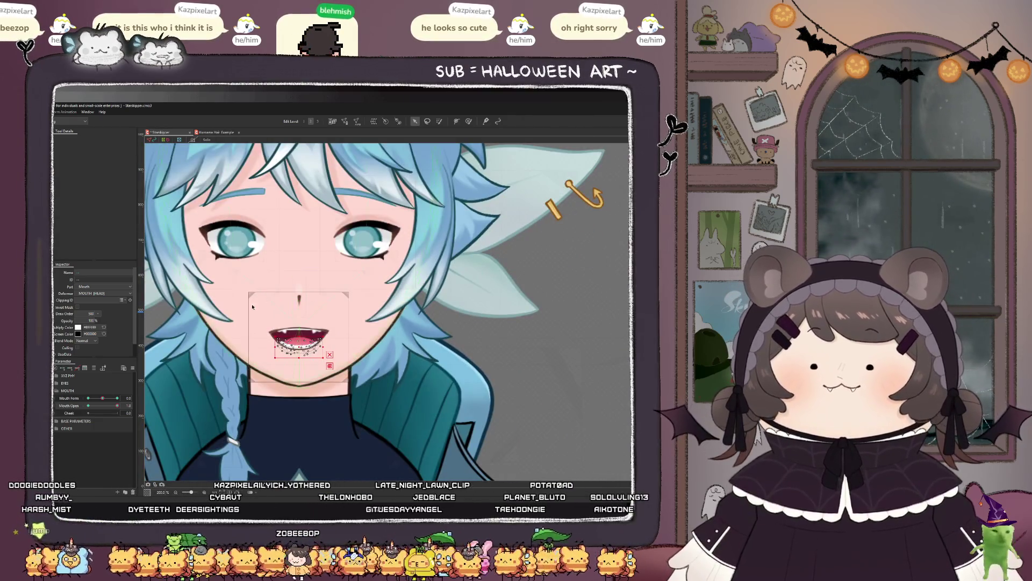
mouse_move(118, 406)
mouse_down()
mouse_move(89, 406)
mouse_move(117, 405)
mouse_up()
click(300, 344)
scroll(298, 341, up, 4)
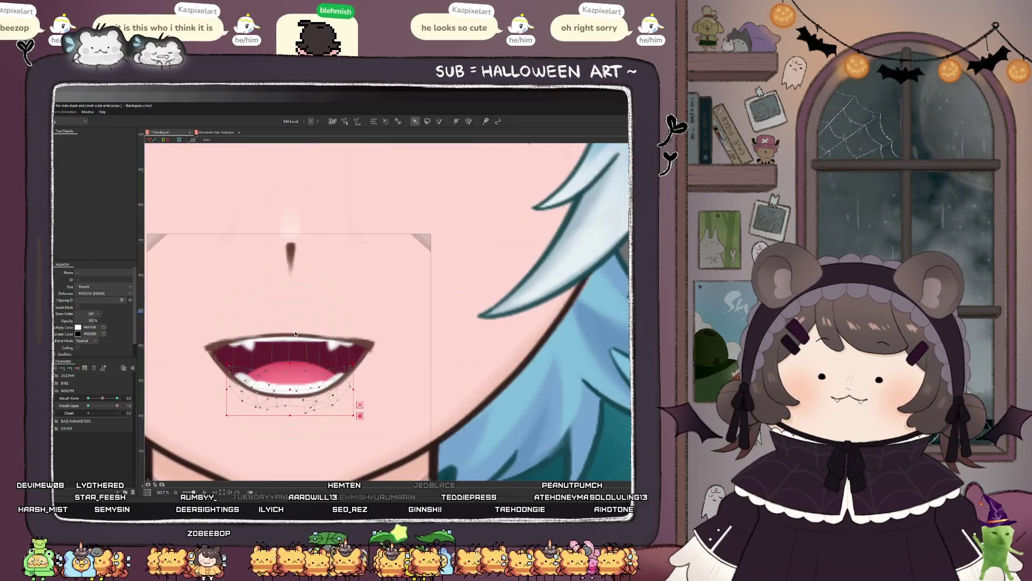
click(231, 341)
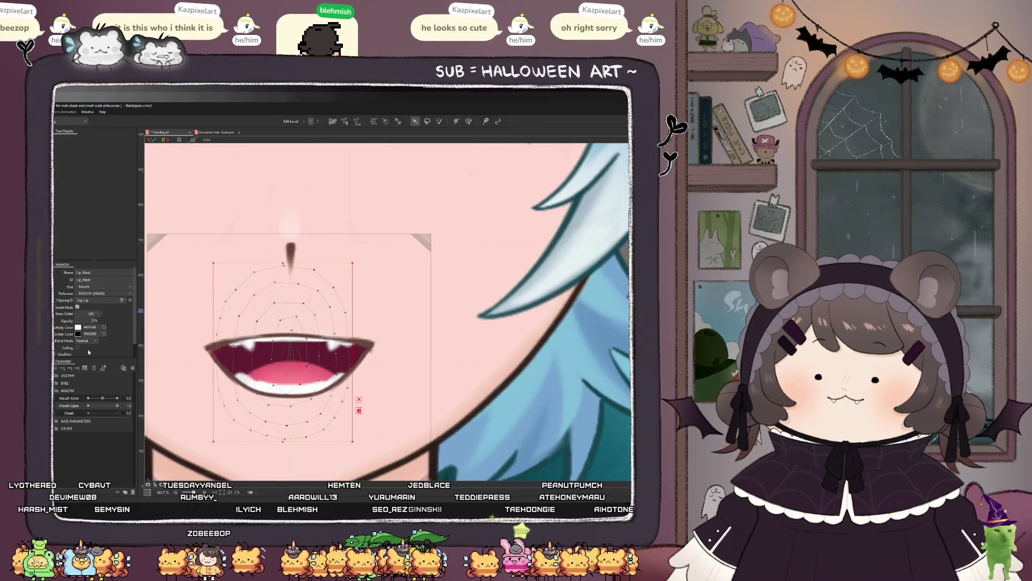
click(266, 345)
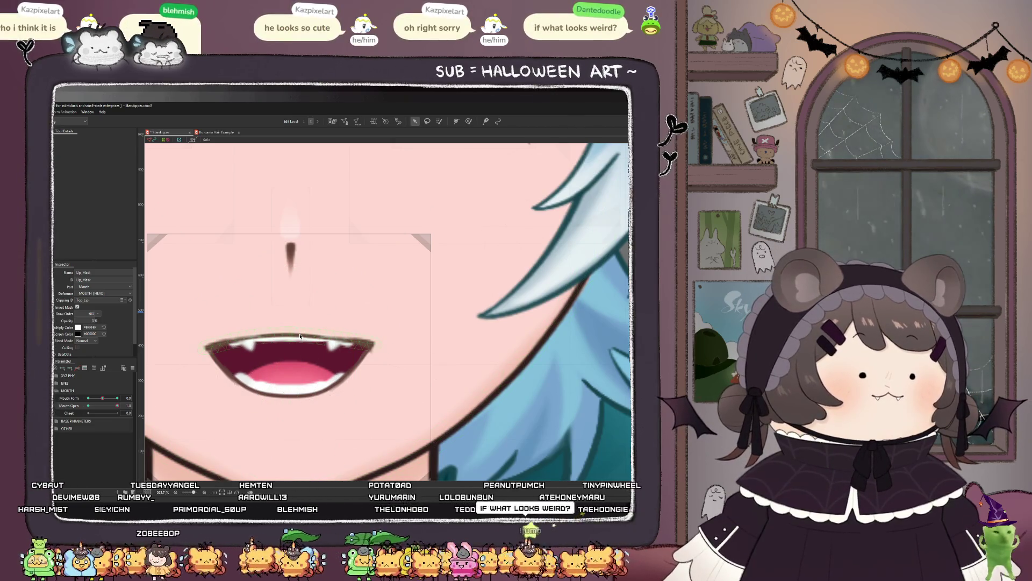
Step: Paint deformation weight along the Top_Lip mesh with the weight brush
click(300, 338)
scroll(300, 337, up, 2)
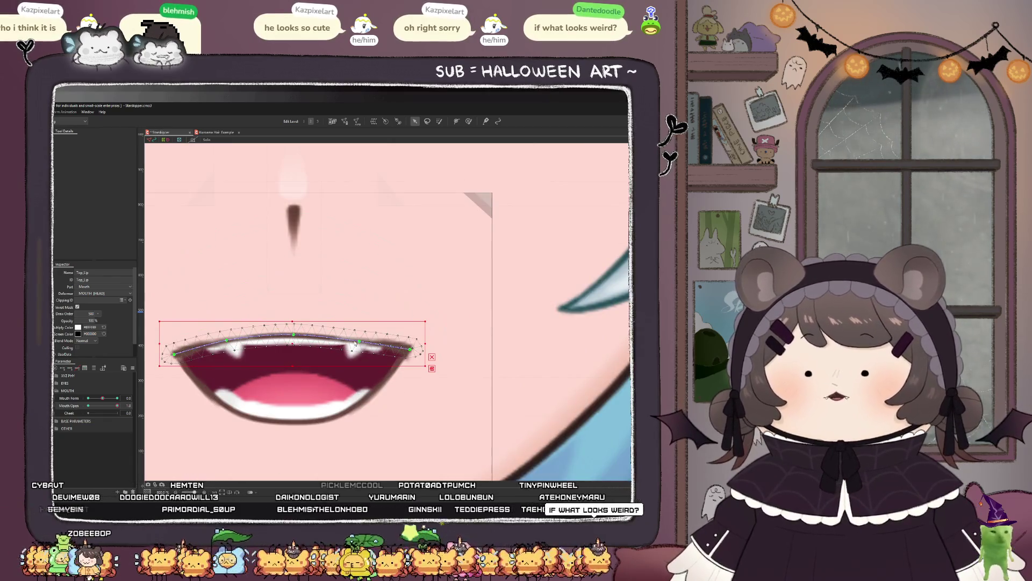
click(468, 121)
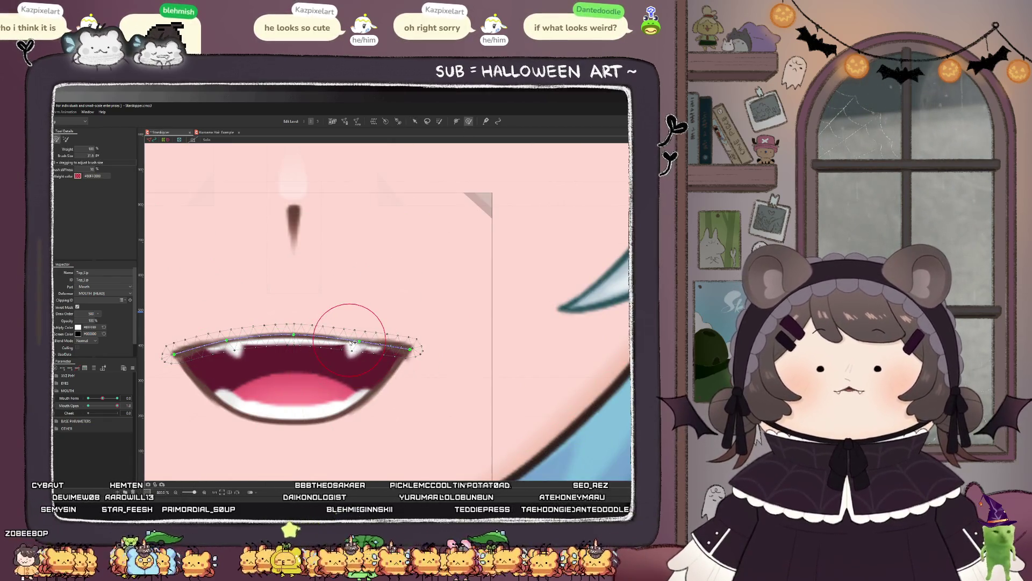
drag(353, 338, 347, 328)
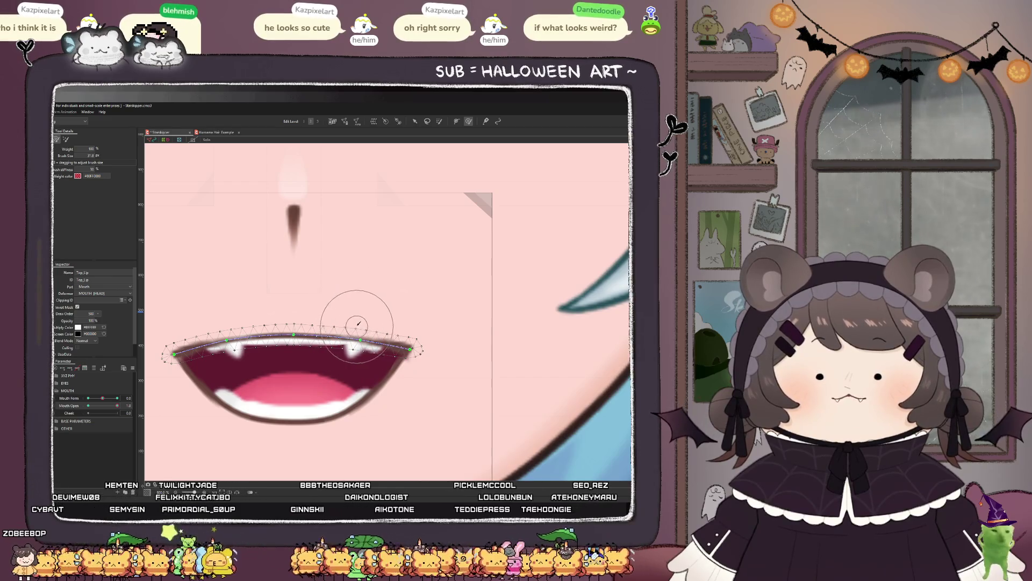
scroll(311, 299, down, 5)
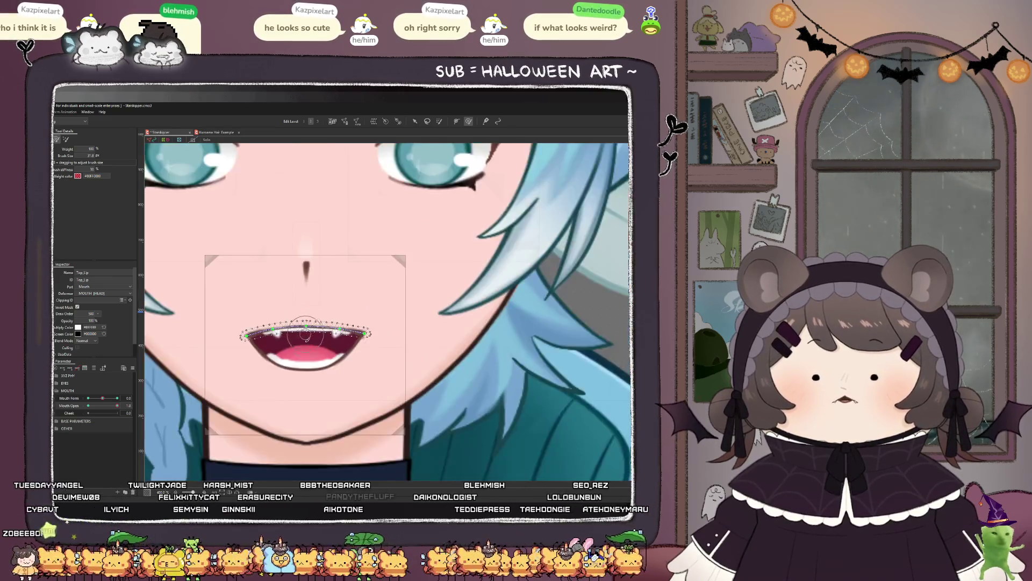
Step: Test the upper lip with Mouth Open at 0, reopen the mouth, and select Bottom_Lip
mouse_move(117, 405)
mouse_down()
mouse_move(89, 411)
mouse_move(129, 414)
mouse_move(89, 412)
mouse_move(119, 410)
mouse_up()
scroll(260, 345, up, 5)
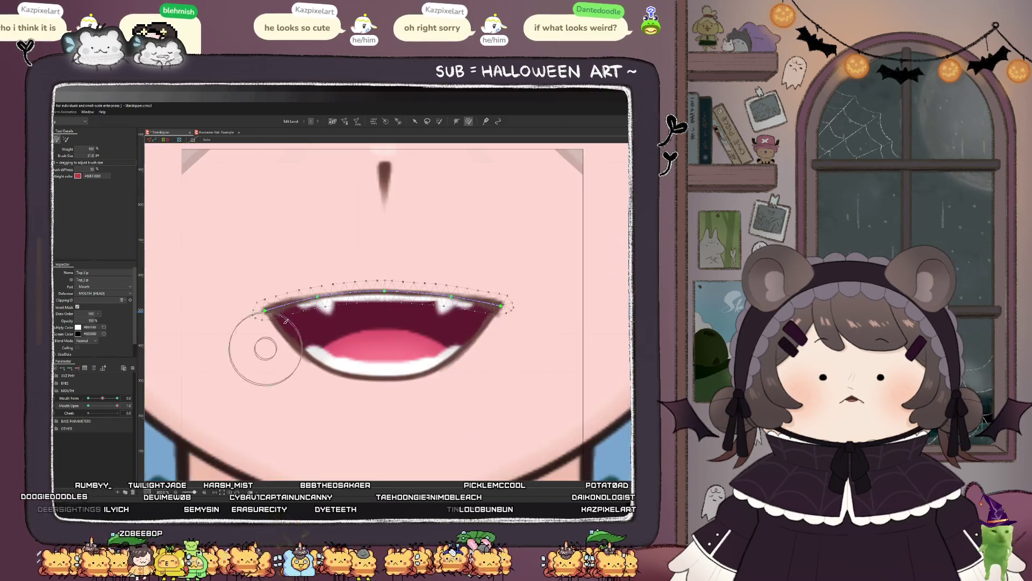
click(415, 122)
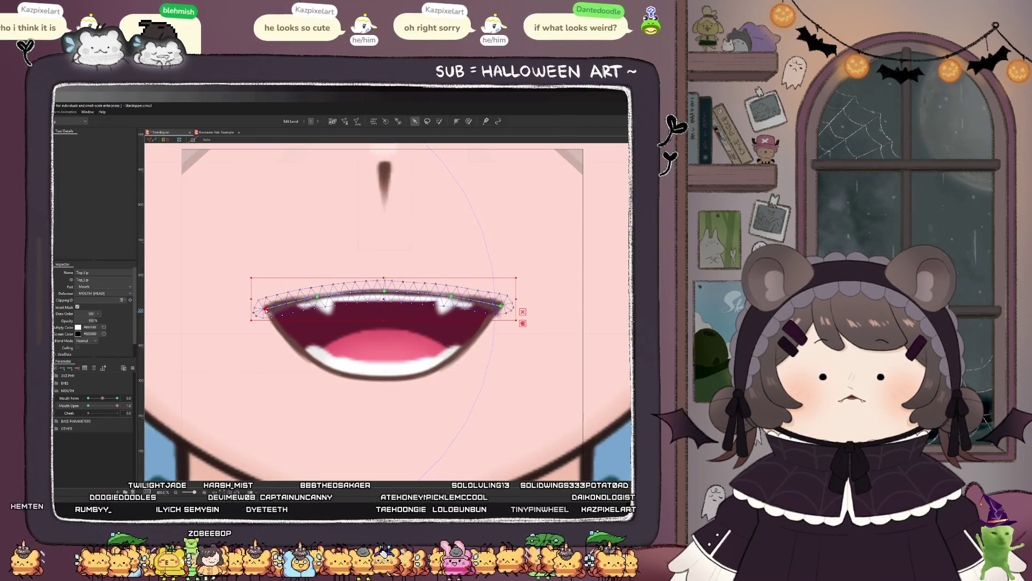
click(266, 310)
mouse_move(117, 405)
mouse_down()
mouse_move(89, 405)
mouse_move(123, 419)
mouse_move(88, 405)
mouse_move(117, 405)
mouse_up()
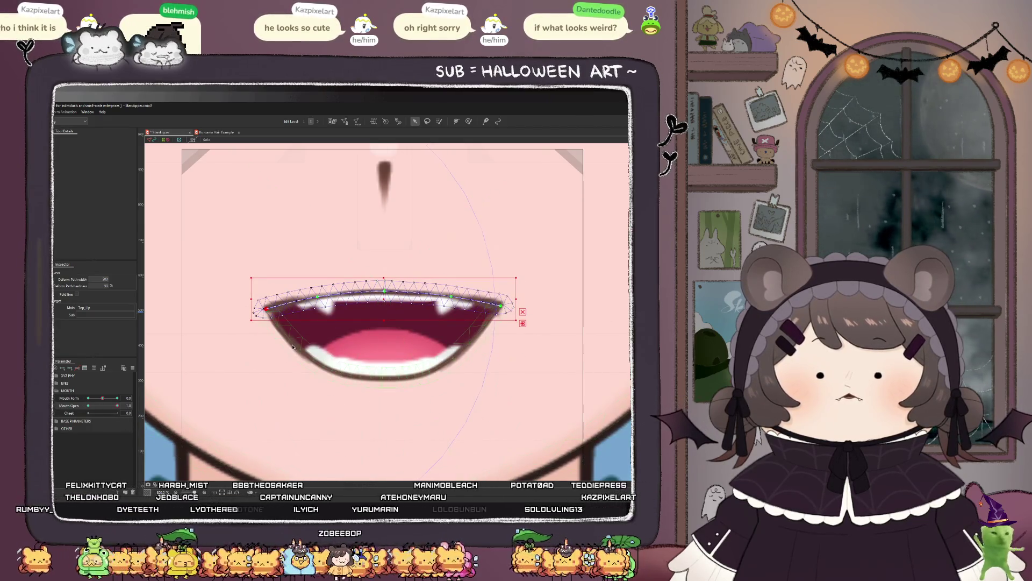
click(317, 369)
Step: Nudge the Bottom_Lip corner vertex outward and select Bottom_Lip_Mask
drag(268, 310, 265, 313)
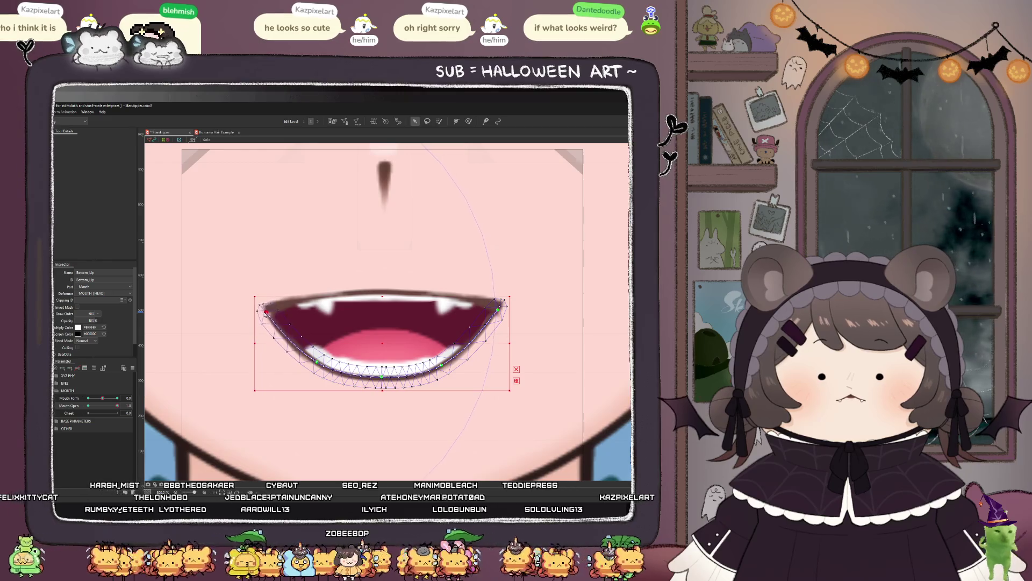
key(p)
click(278, 318)
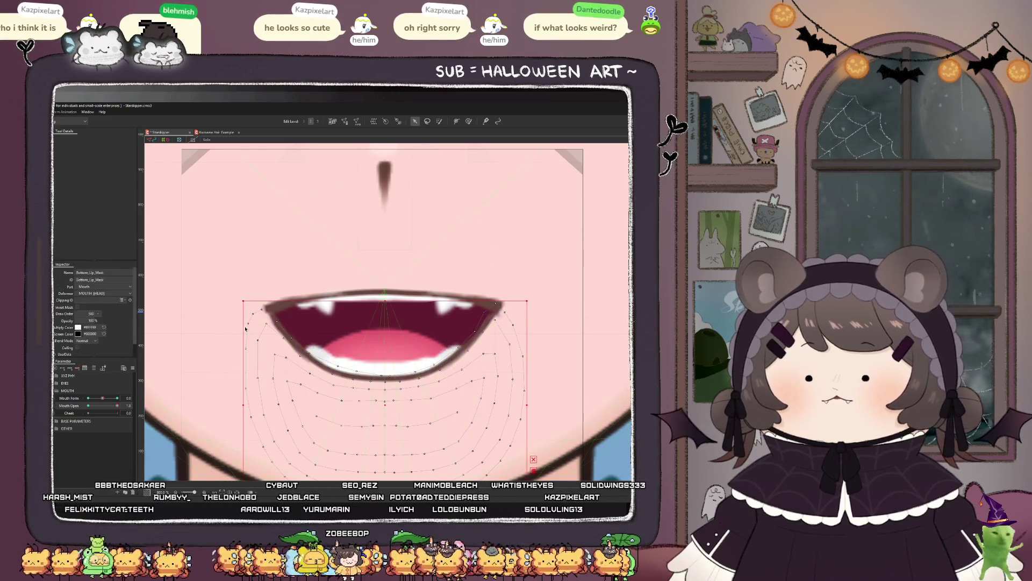
scroll(280, 319, up, 2)
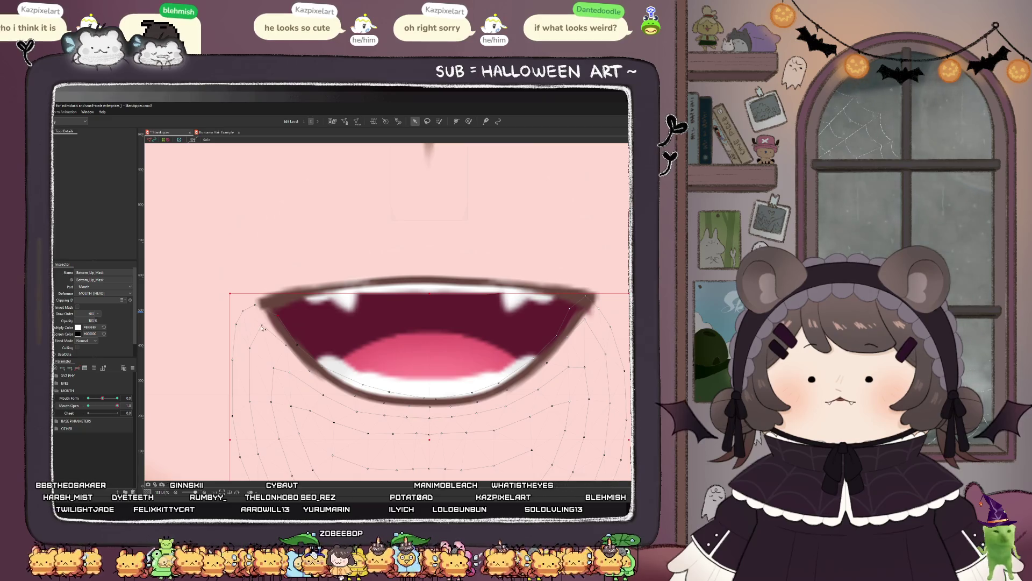
scroll(259, 303, down, 3)
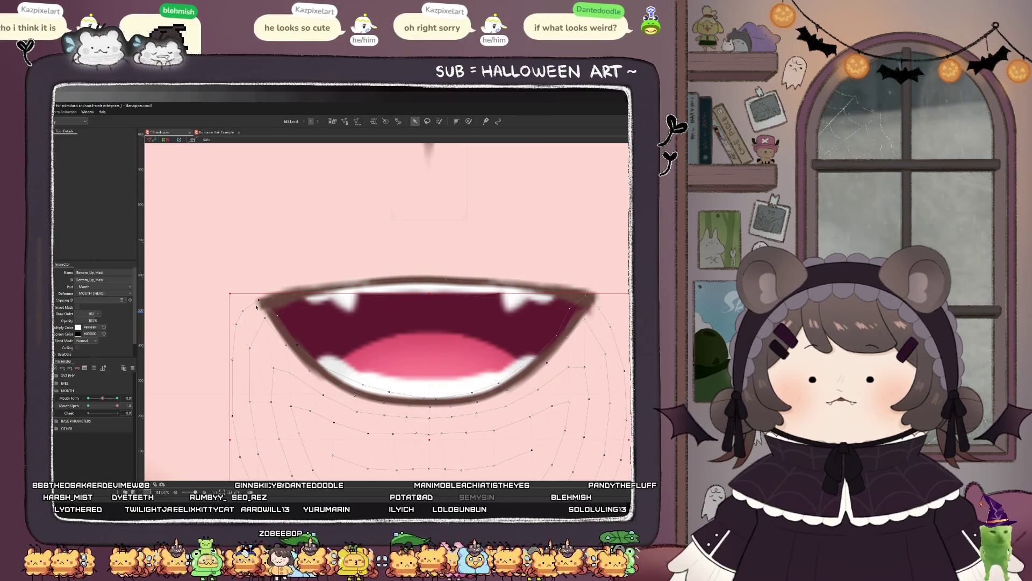
scroll(357, 366, up, 6)
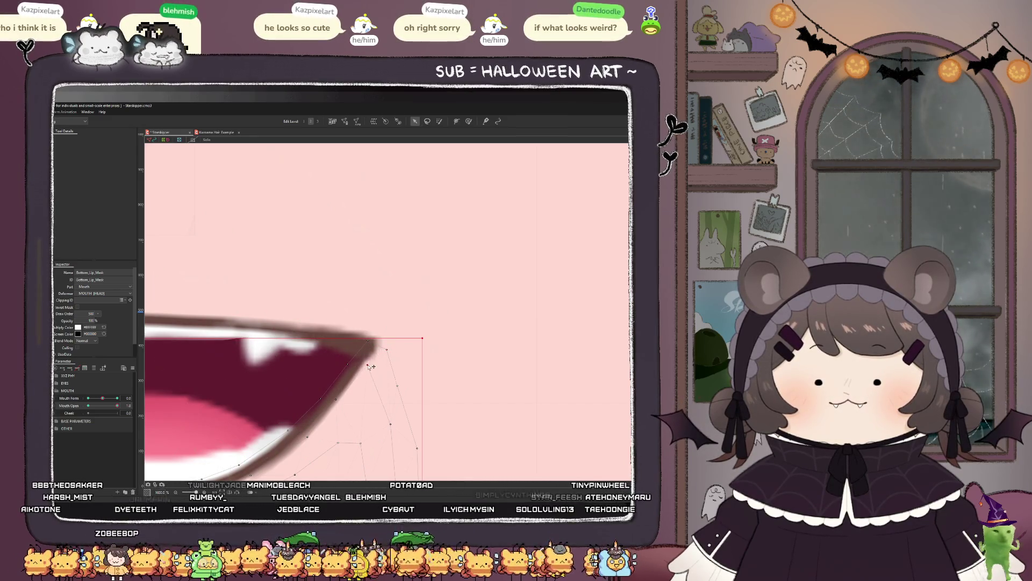
Step: Drag the Mouth Open parameter back to 1.0 so the mouth is fully open
scroll(378, 366, down, 2)
scroll(379, 367, down, 1)
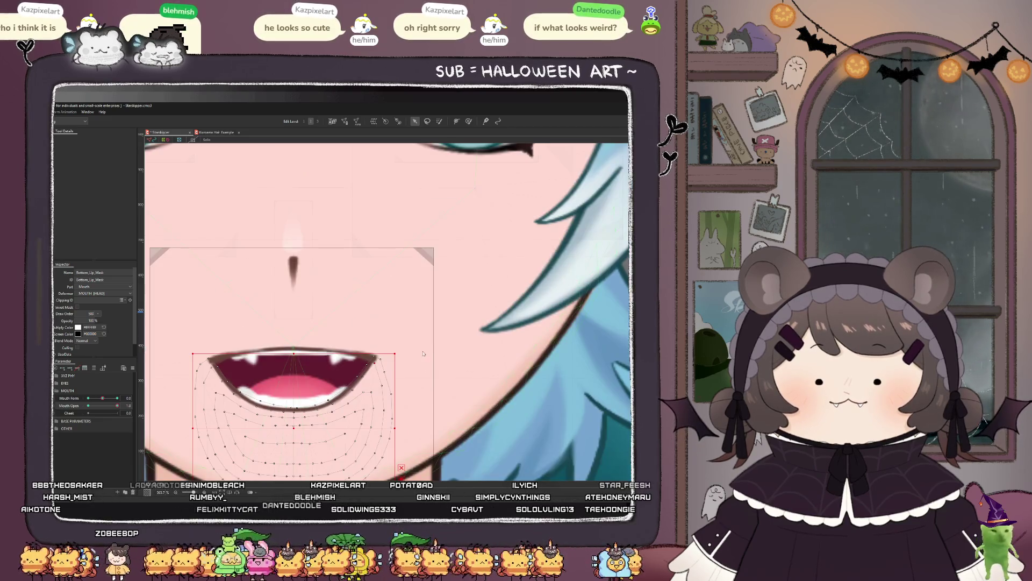
scroll(342, 375, down, 3)
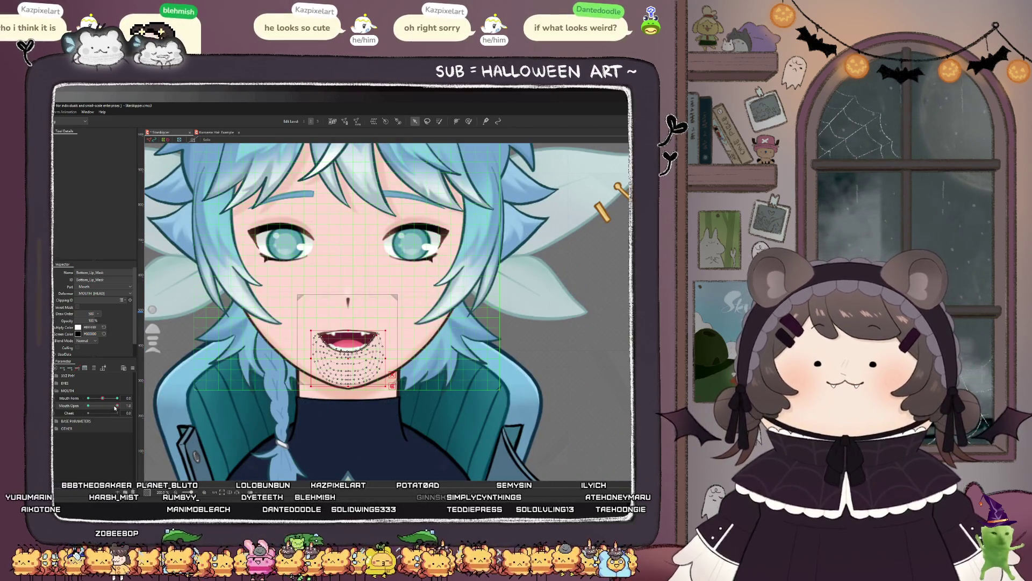
drag(88, 406, 146, 404)
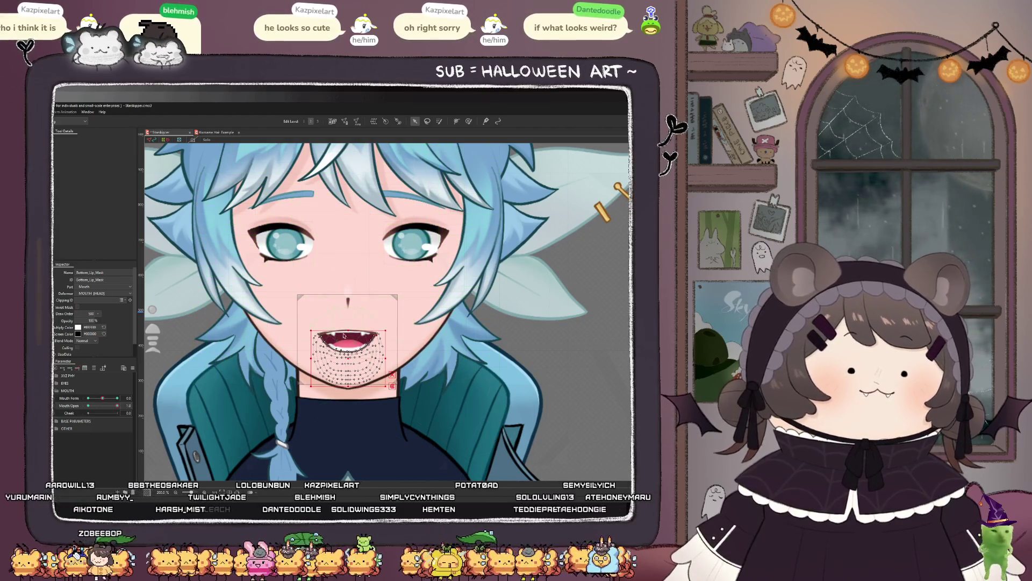
scroll(333, 335, up, 4)
Step: Enlarge the left fang mesh upward, deselect it, then undo to restore the fang selection
click(332, 305)
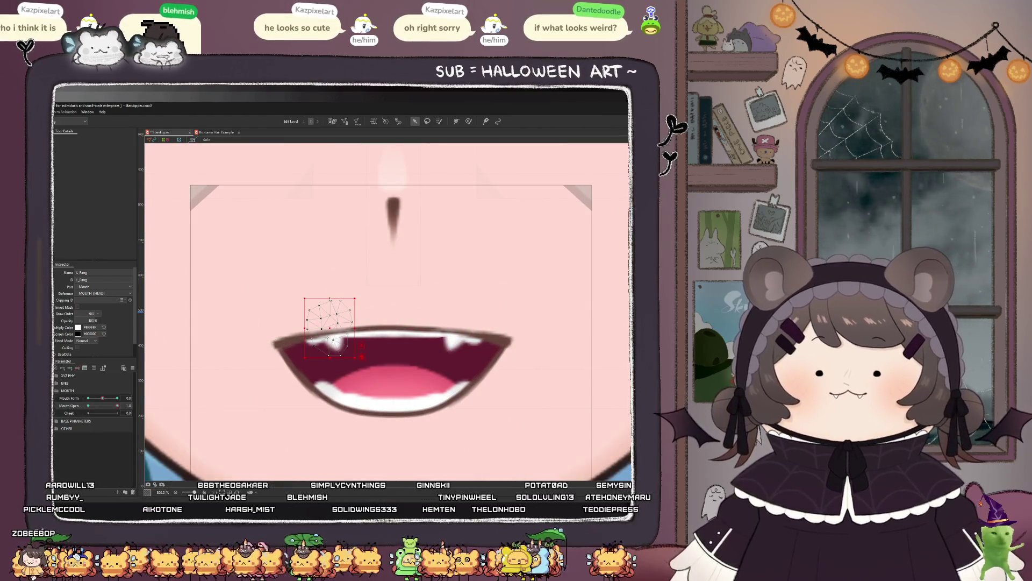
drag(332, 305, 345, 295)
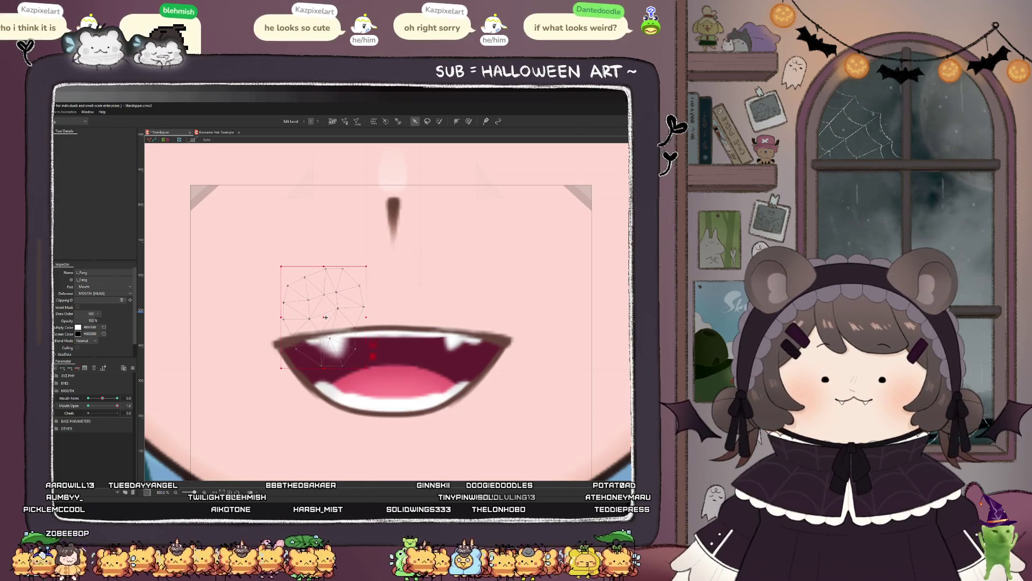
scroll(322, 328, down, 5)
click(581, 345)
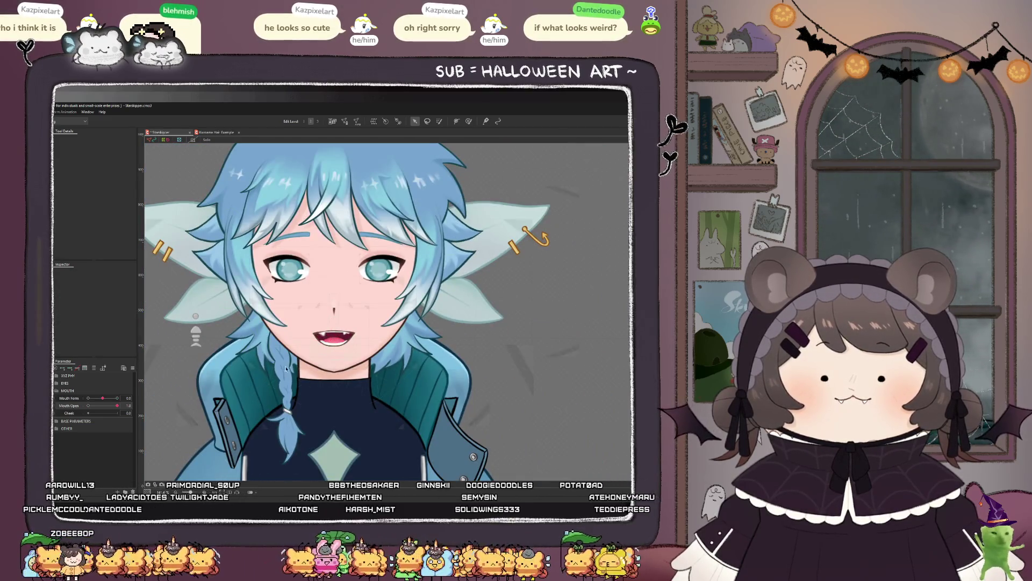
scroll(292, 365, down, 3)
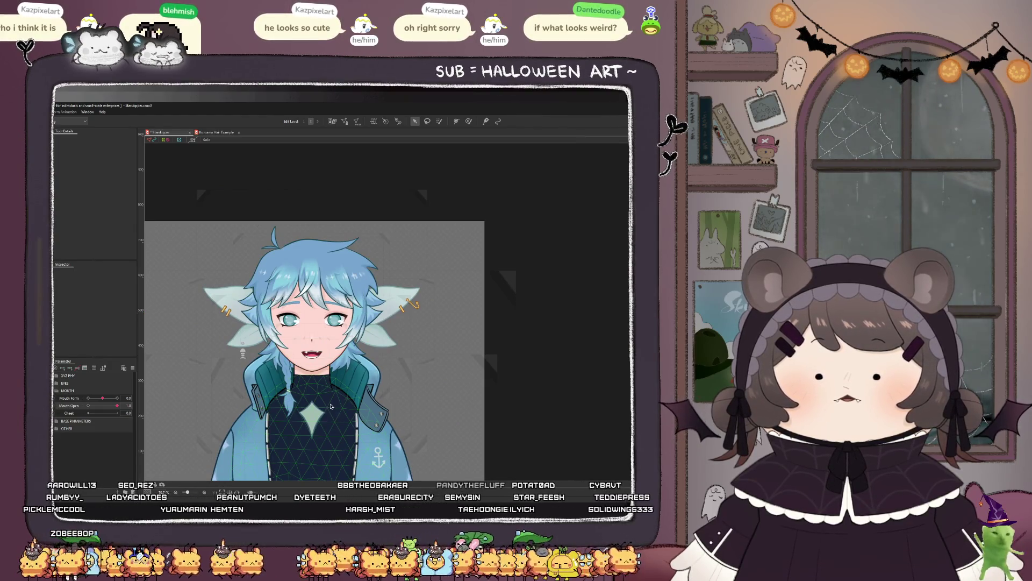
key(ctrl+z)
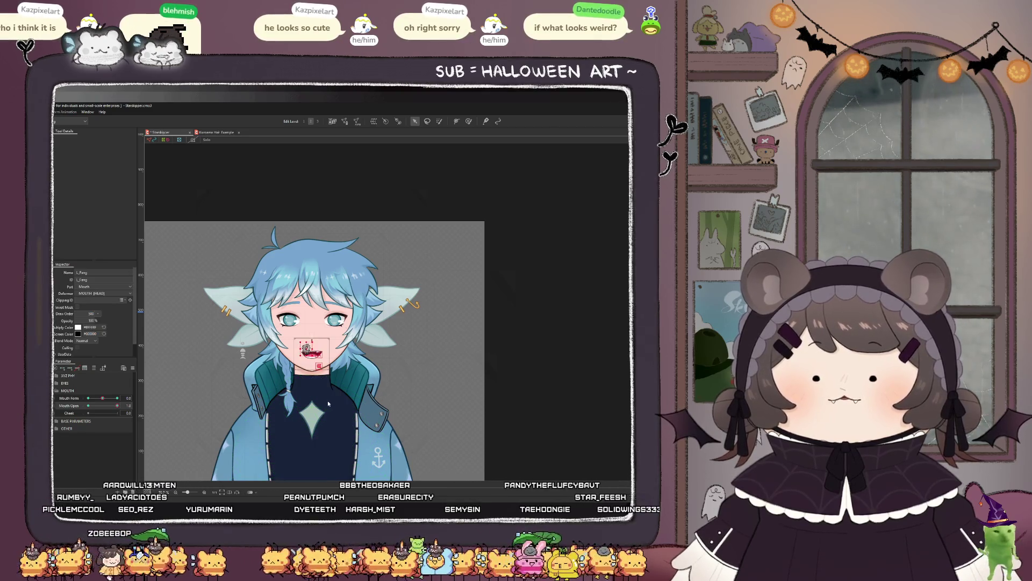
scroll(321, 382, up, 5)
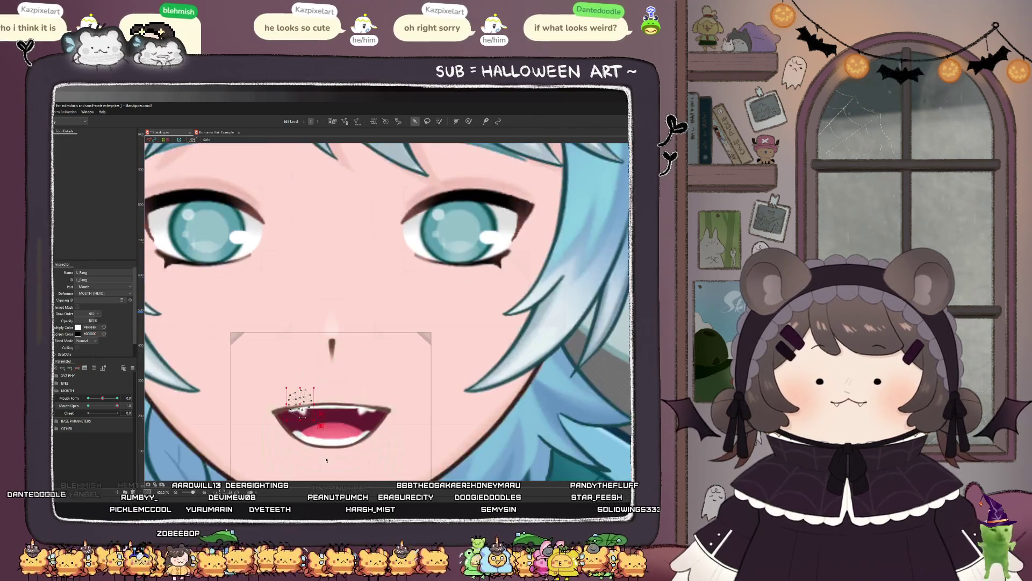
scroll(318, 437, up, 1)
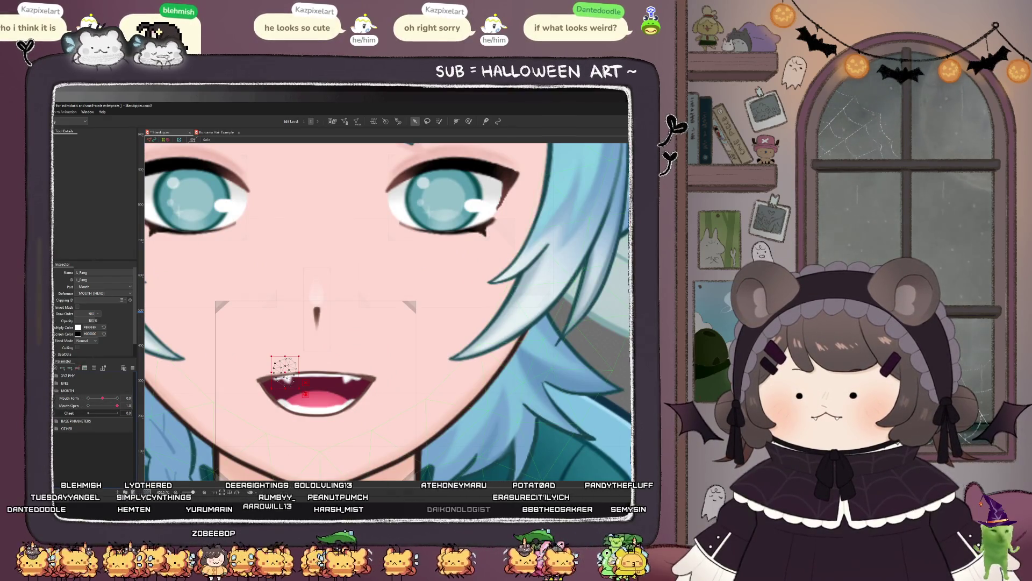
Step: Scale both fang meshes larger and shift them slightly right and down
shift+click(348, 370)
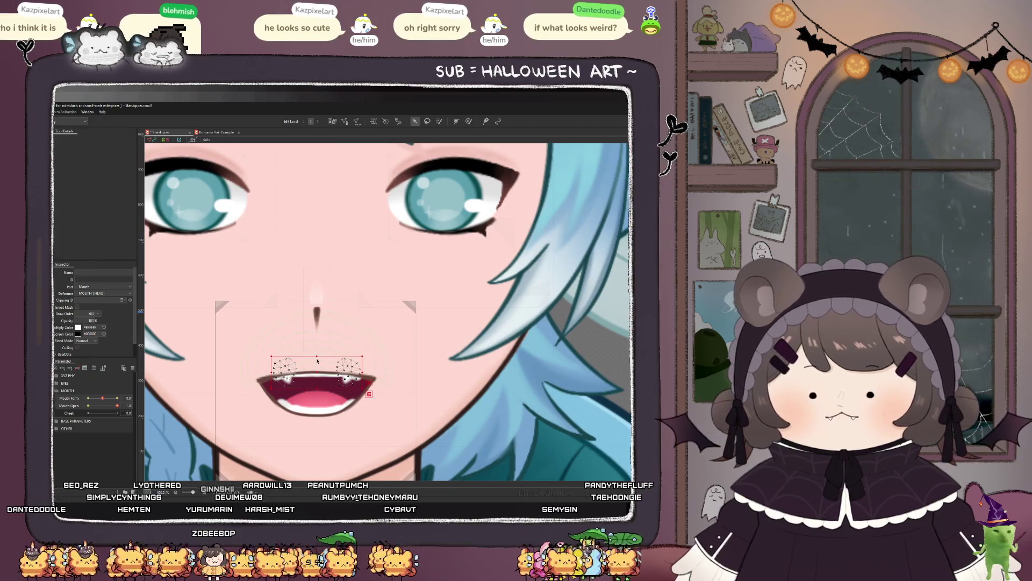
mouse_move(272, 376)
mouse_down()
mouse_move(248, 376)
mouse_move(326, 333)
mouse_move(329, 312)
mouse_up()
scroll(331, 334, down, 5)
scroll(331, 334, down, 3)
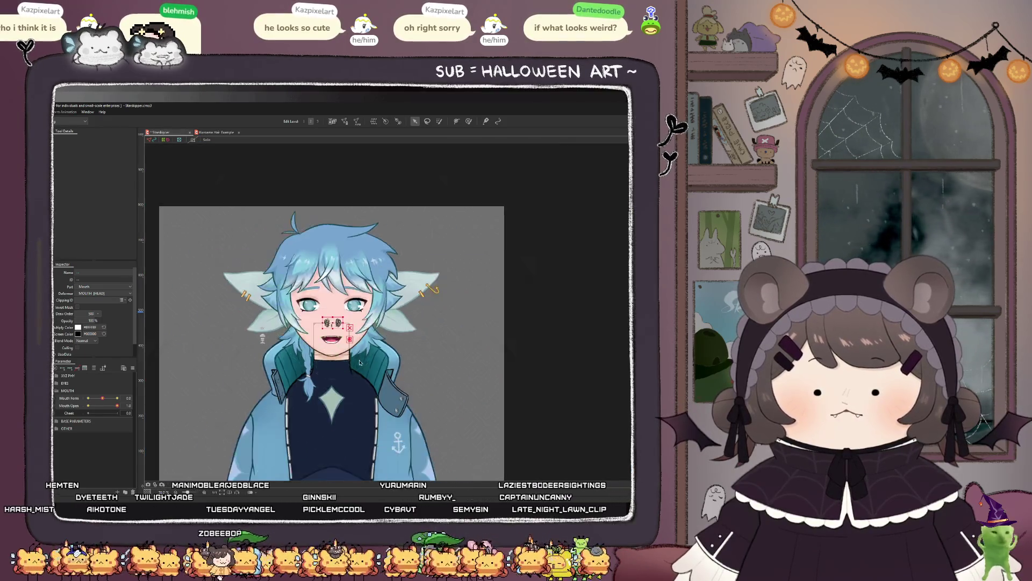
scroll(339, 343, up, 8)
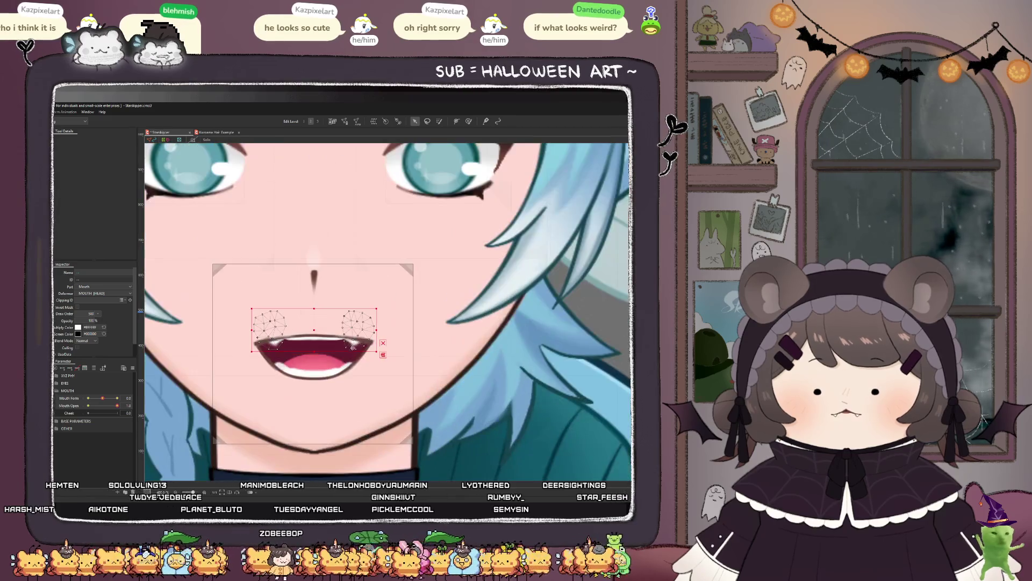
drag(316, 331, 325, 337)
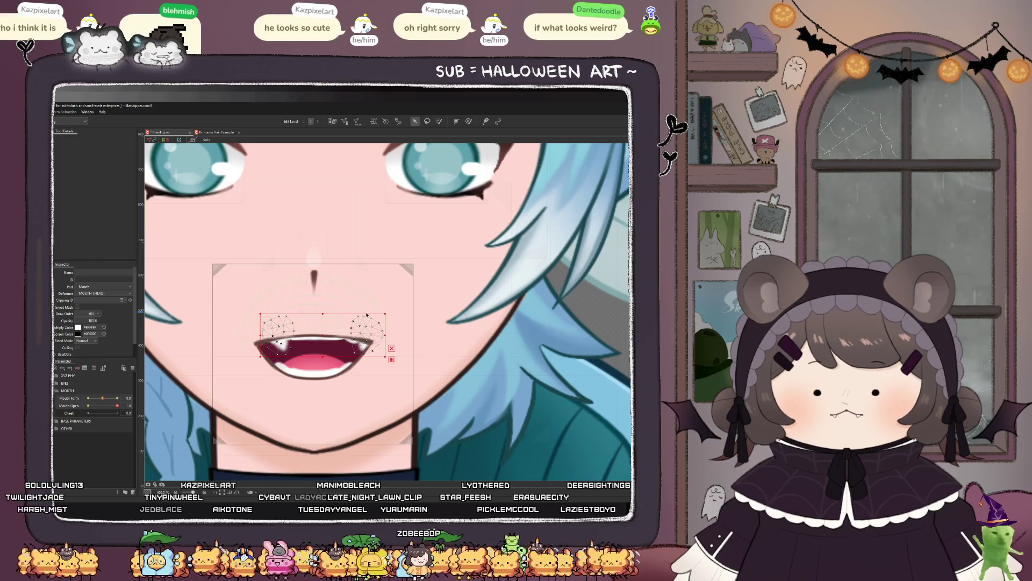
Step: Move the right fang mesh to the left
click(363, 341)
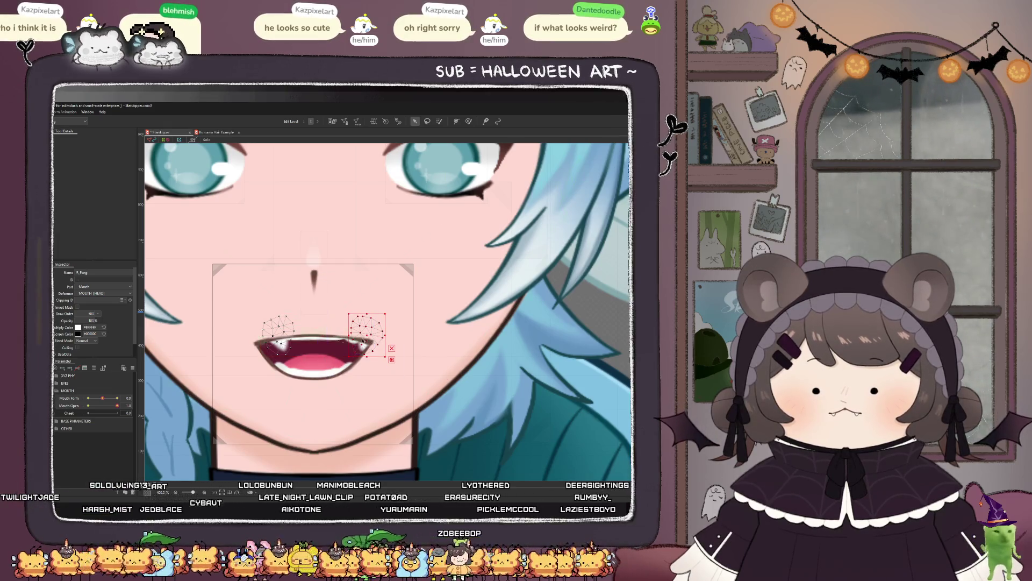
drag(364, 338, 348, 340)
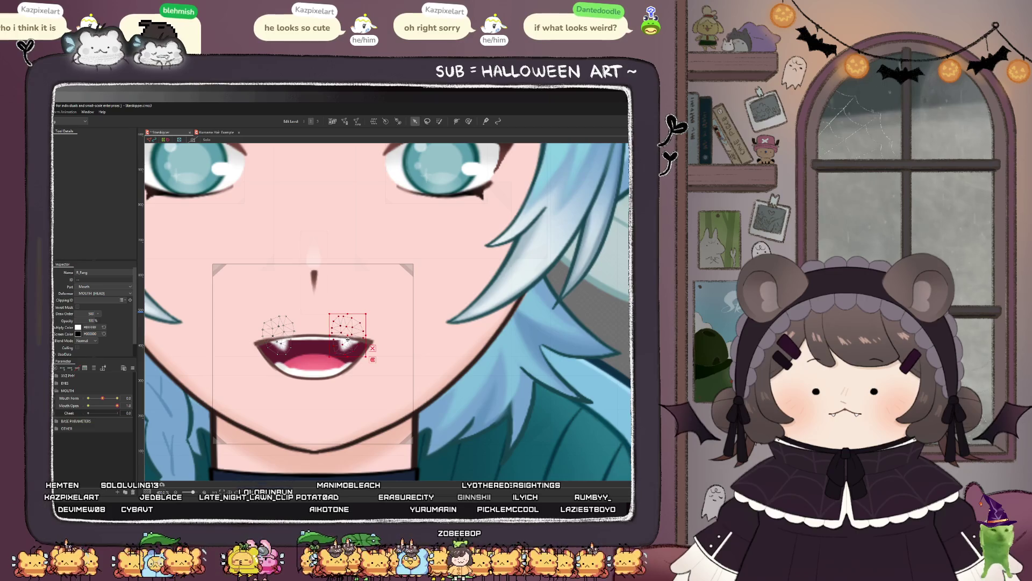
scroll(333, 339, down, 3)
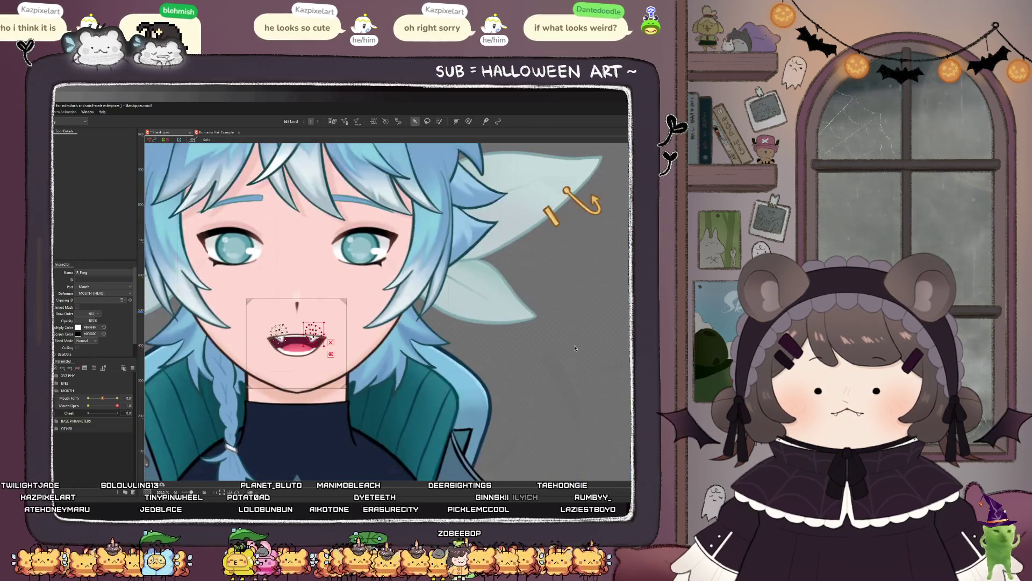
scroll(221, 397, down, 4)
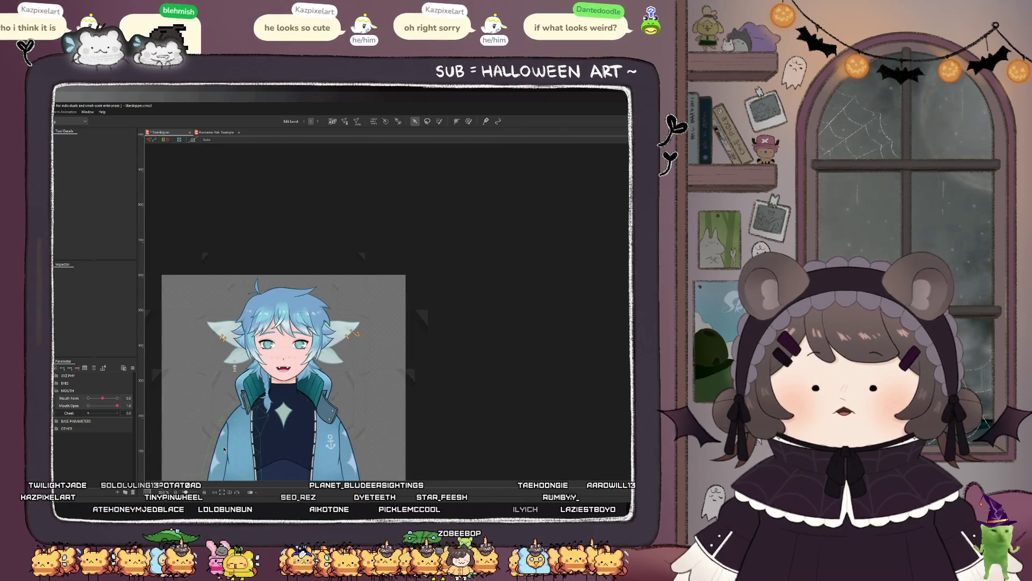
scroll(352, 425, down, 2)
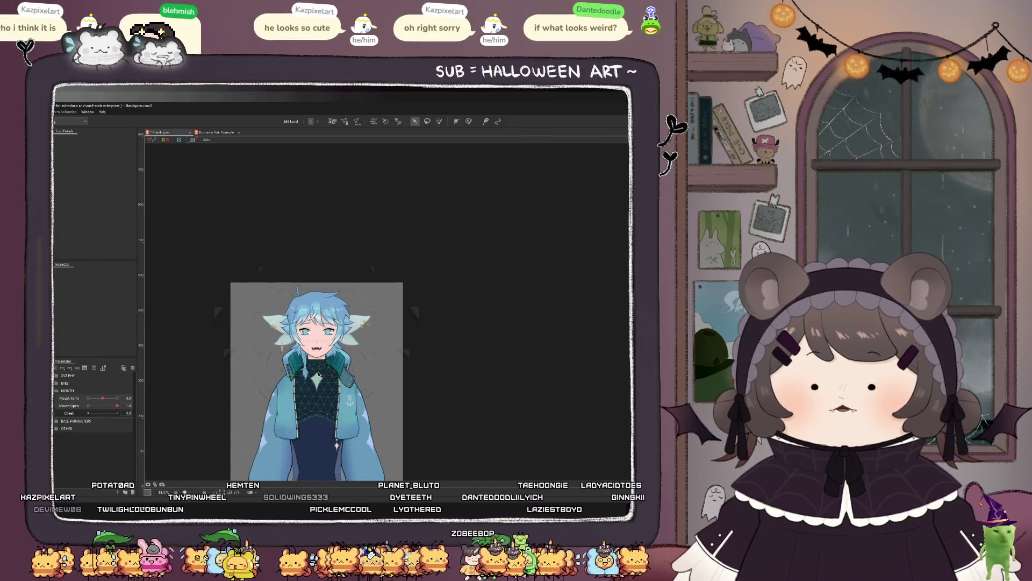
scroll(316, 355, up, 5)
scroll(277, 301, up, 3)
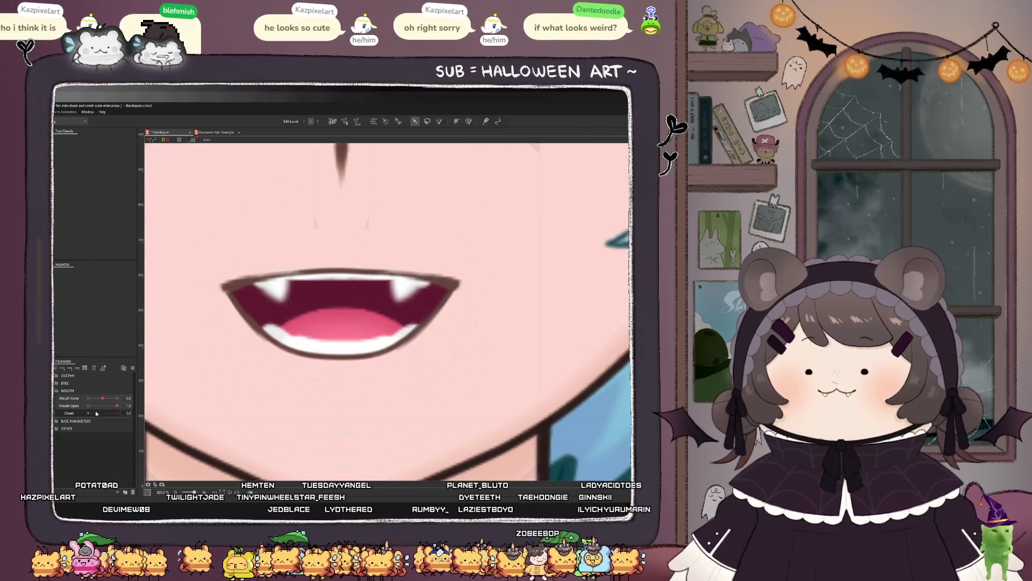
Step: Check the left and right fang selections, clear them, and select the Top_Teeth part
click(272, 290)
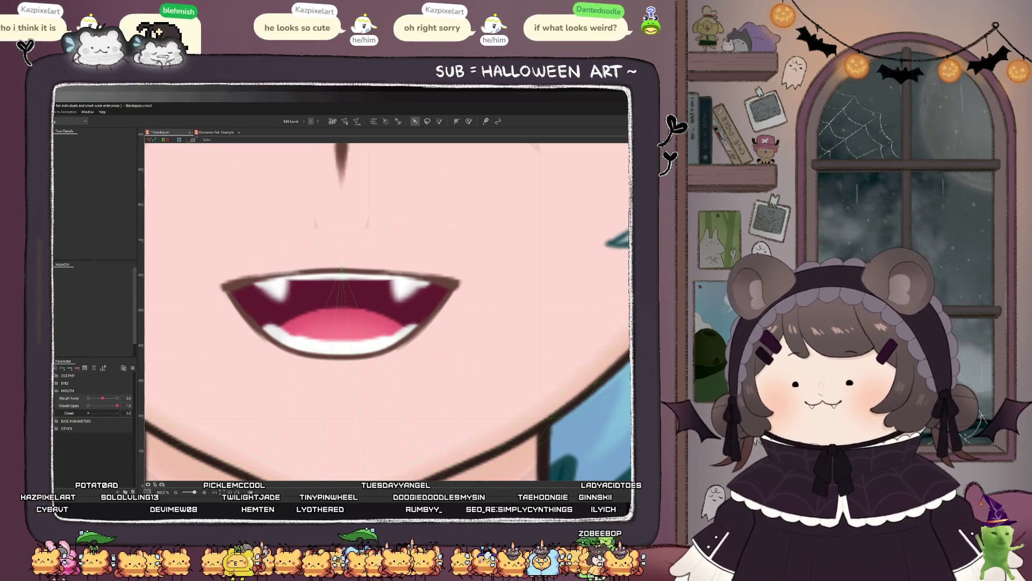
click(403, 285)
shift+click(277, 285)
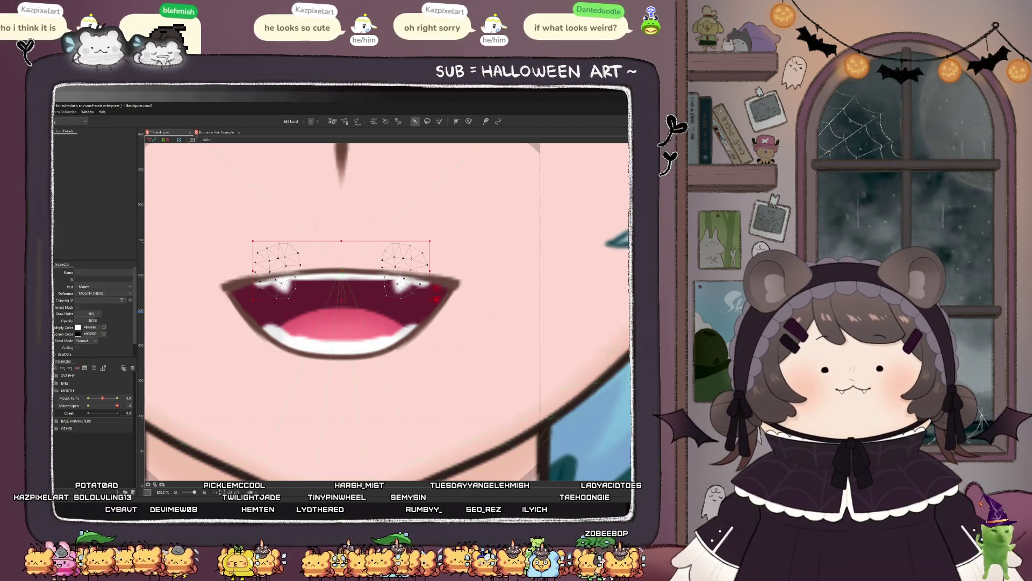
click(402, 285)
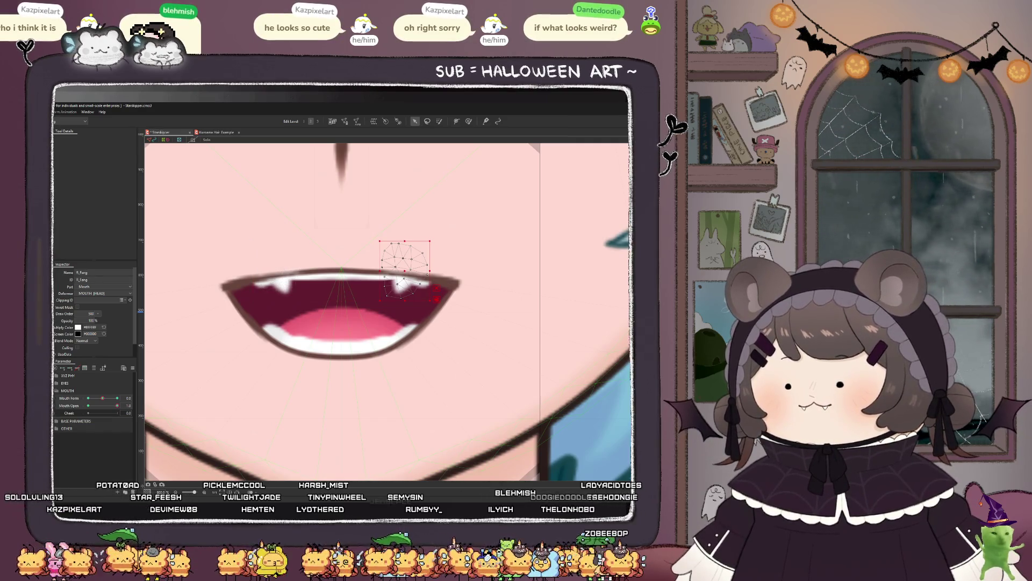
click(223, 310)
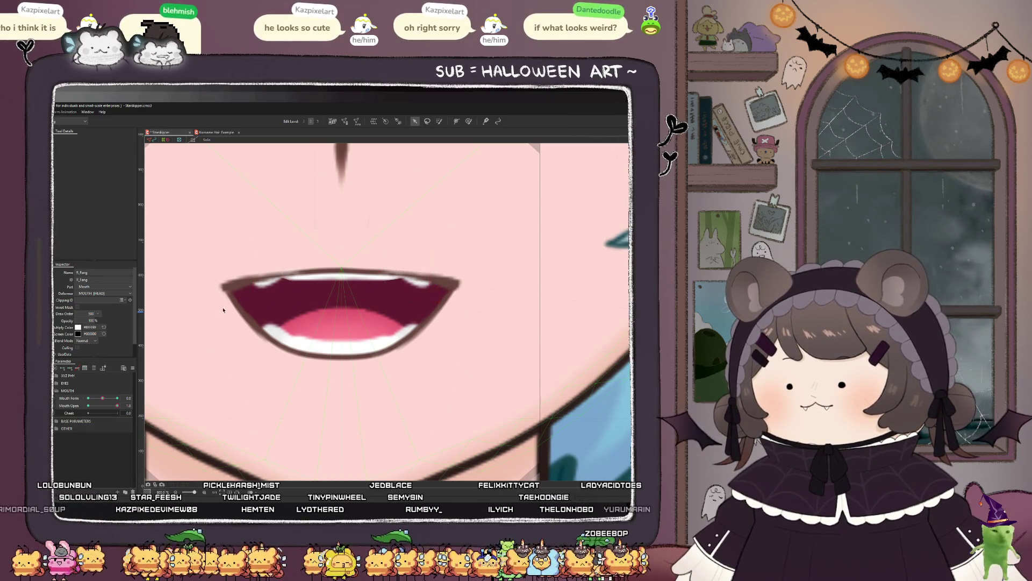
click(299, 282)
scroll(263, 278, up, 2)
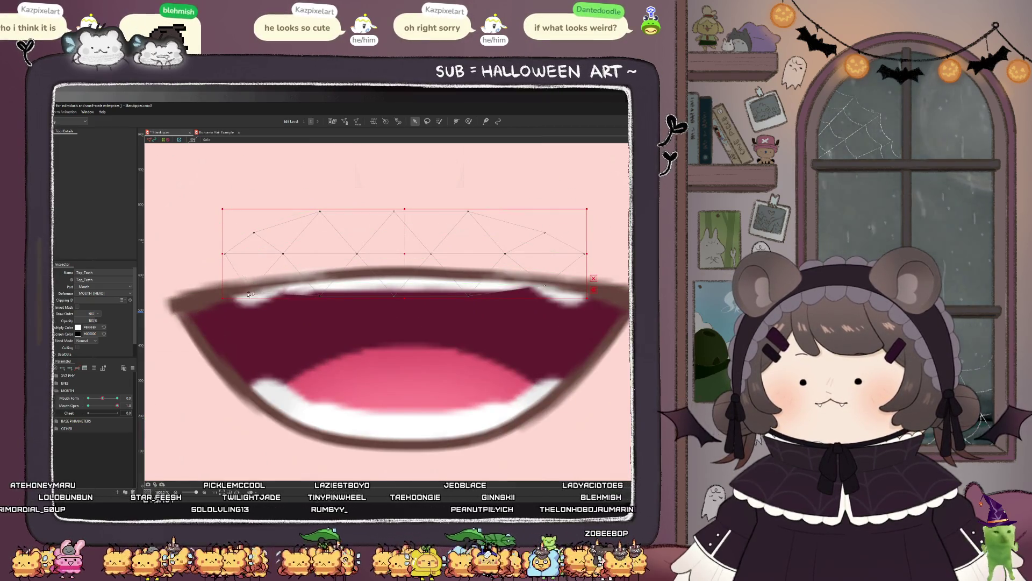
Step: Enter Mesh Edit for Top_Teeth and erase its existing automatic mesh
click(345, 121)
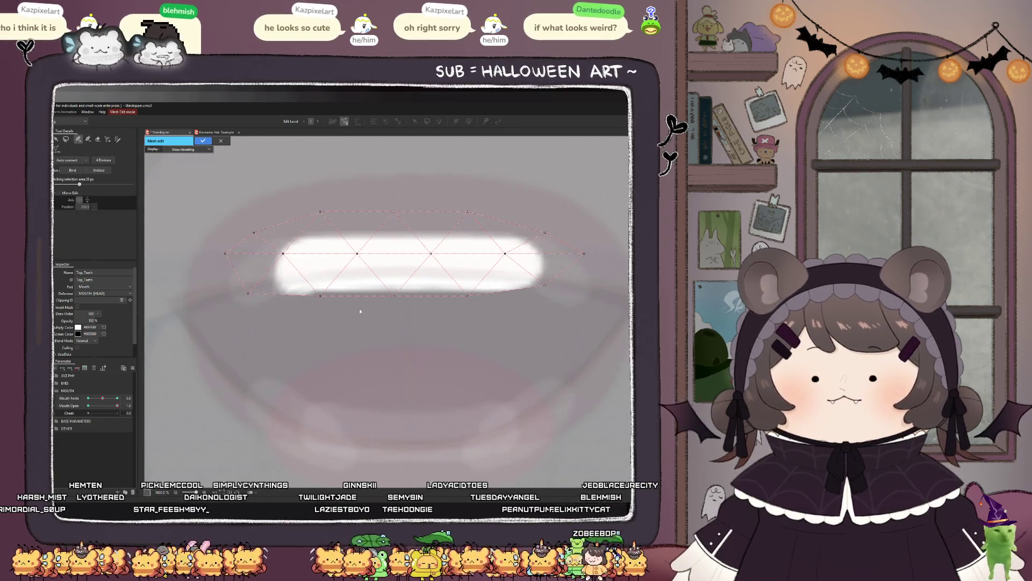
scroll(348, 321, down, 2)
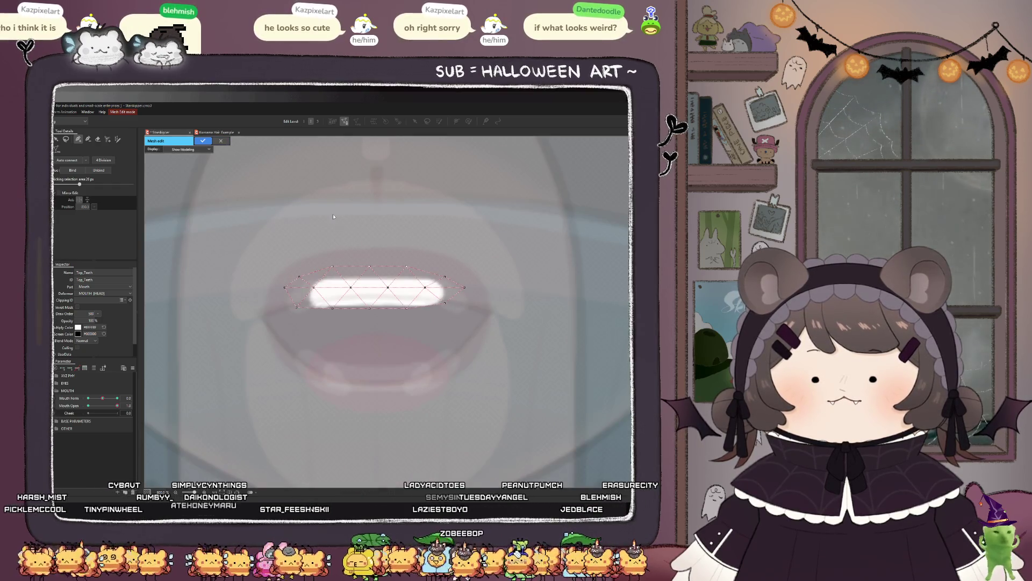
key(Return)
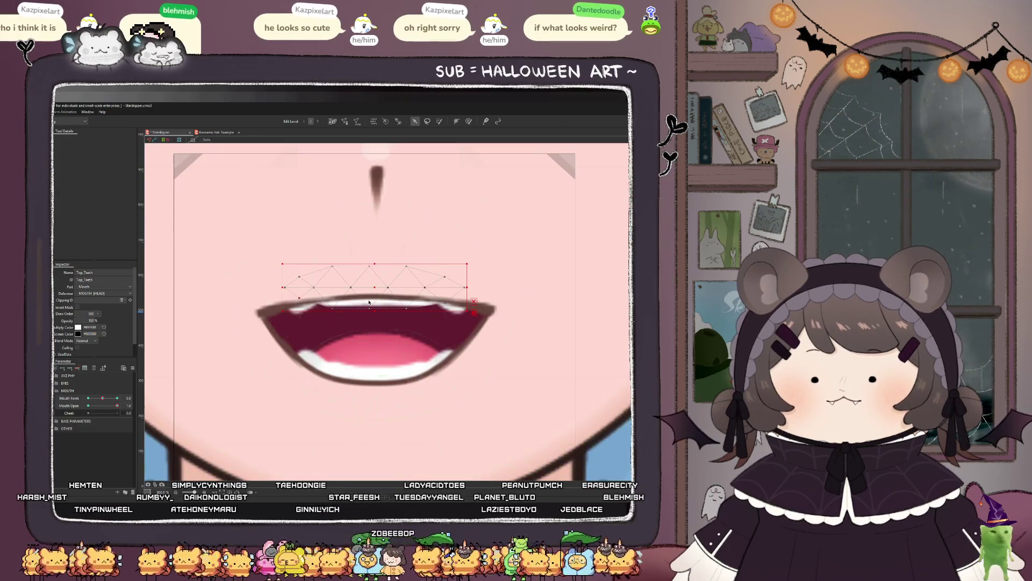
click(346, 122)
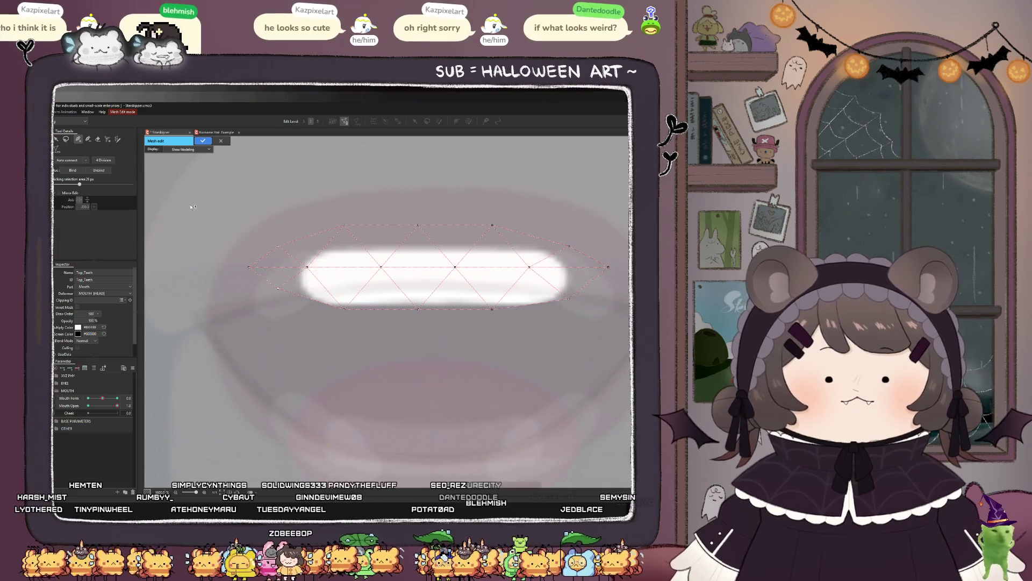
scroll(255, 223, down, 2)
key(e)
drag(297, 254, 233, 251)
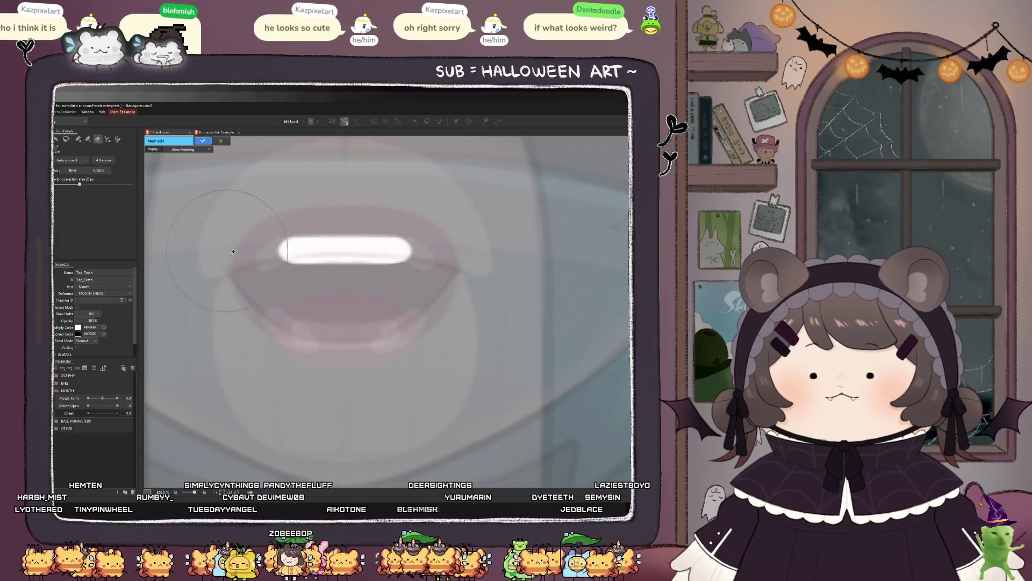
Step: Trace a closed outline of mesh points around the top teeth with the pen tool
click(79, 138)
scroll(292, 233, up, 3)
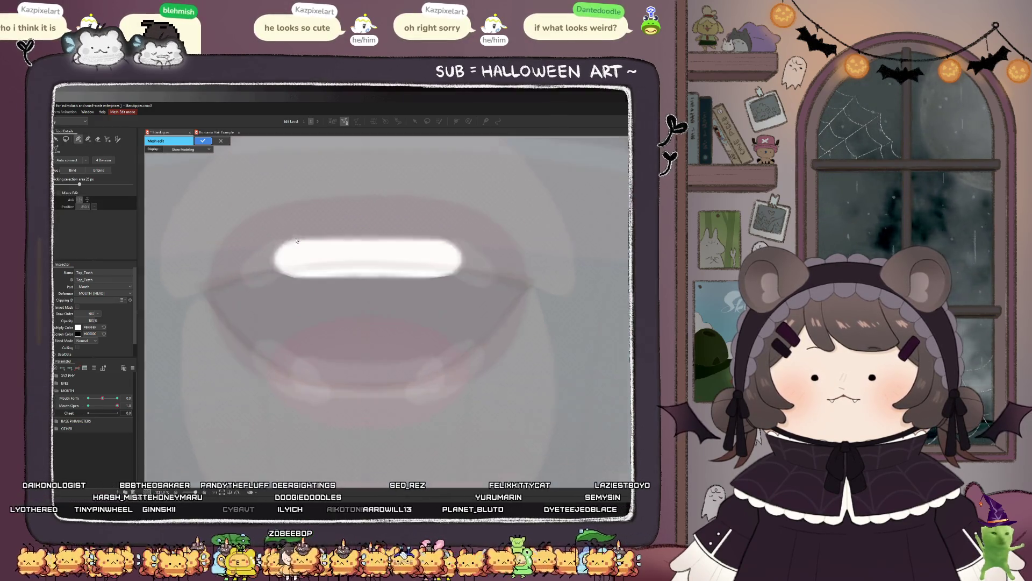
click(285, 230)
click(254, 256)
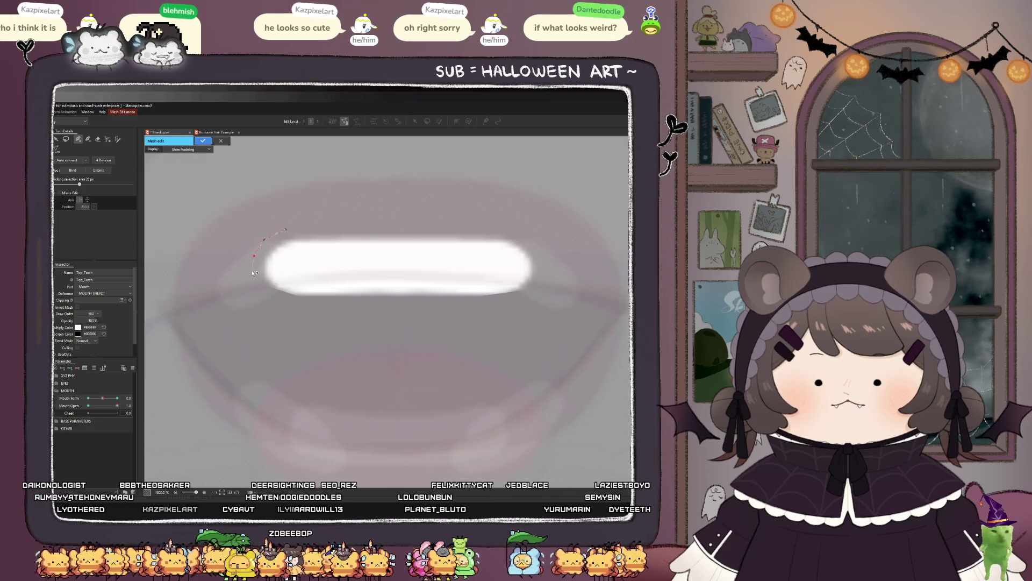
click(343, 306)
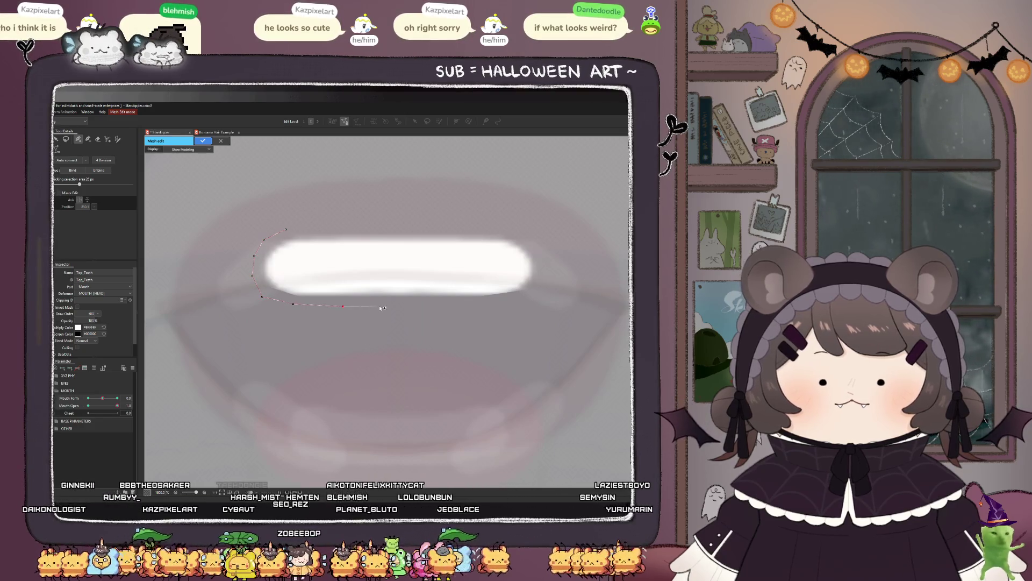
click(383, 305)
click(426, 305)
click(546, 281)
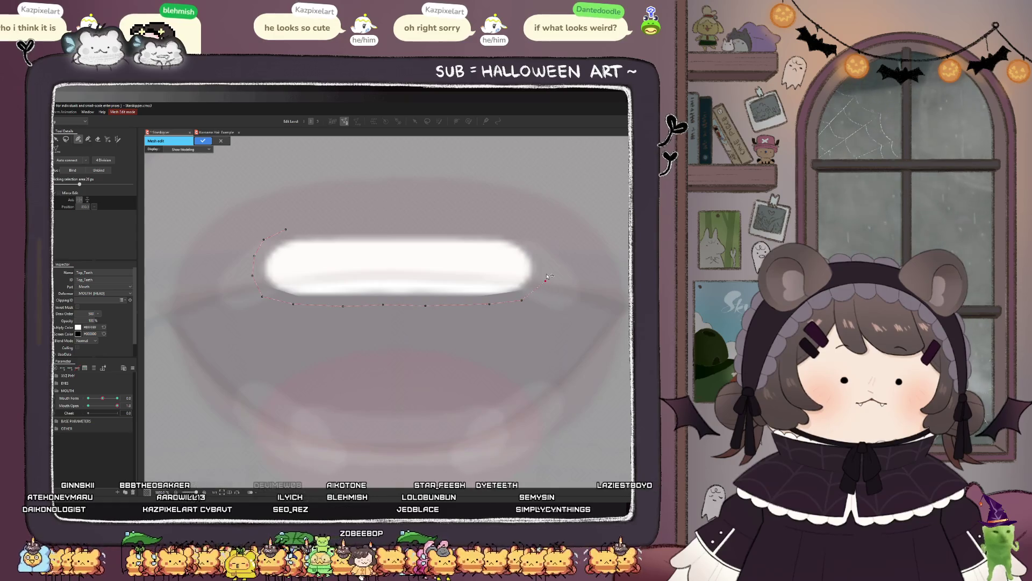
click(540, 242)
click(496, 221)
click(460, 220)
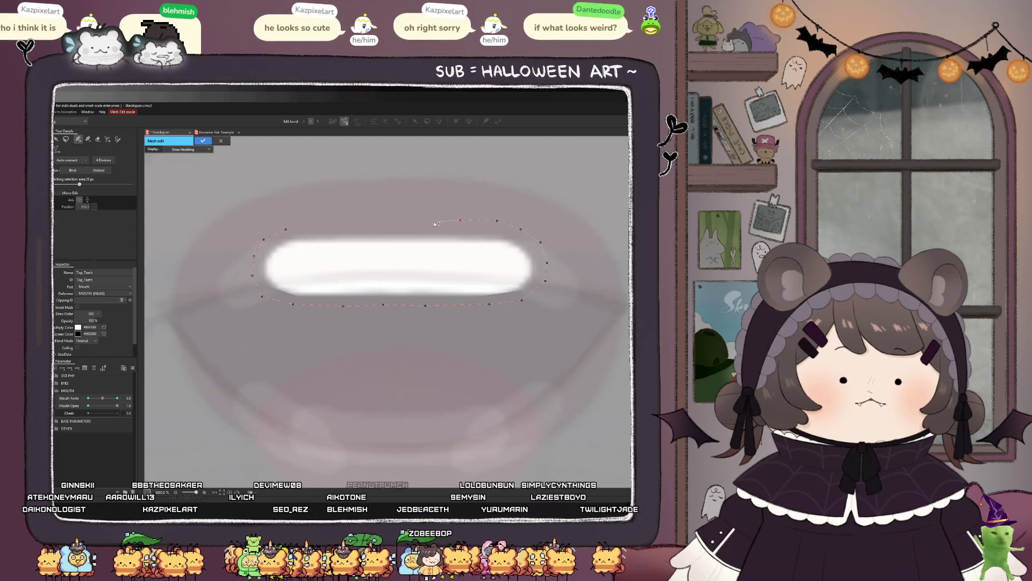
click(379, 221)
click(286, 229)
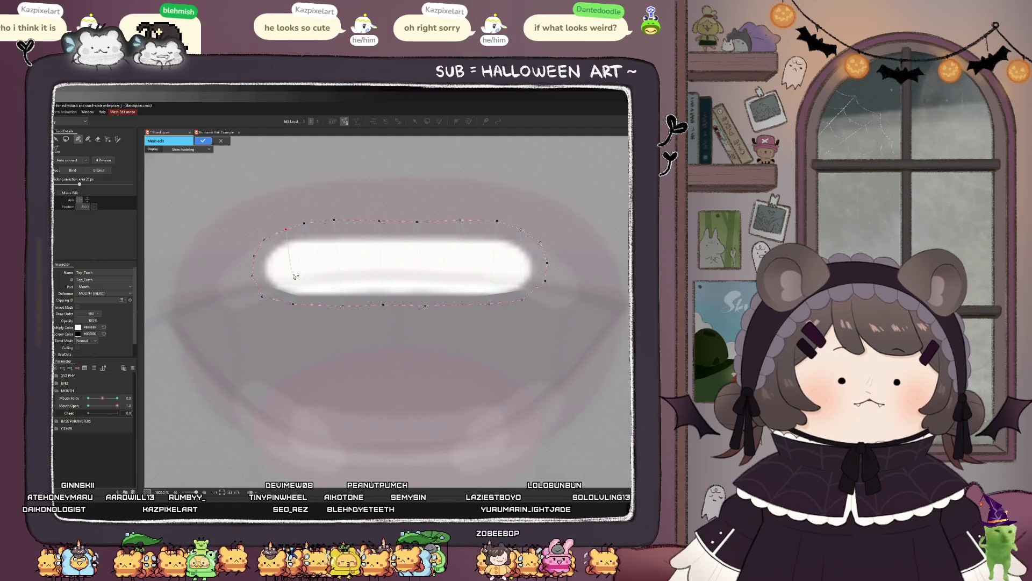
Step: Add an inner ring of mesh points inside the top teeth outline
click(275, 253)
click(369, 291)
click(421, 289)
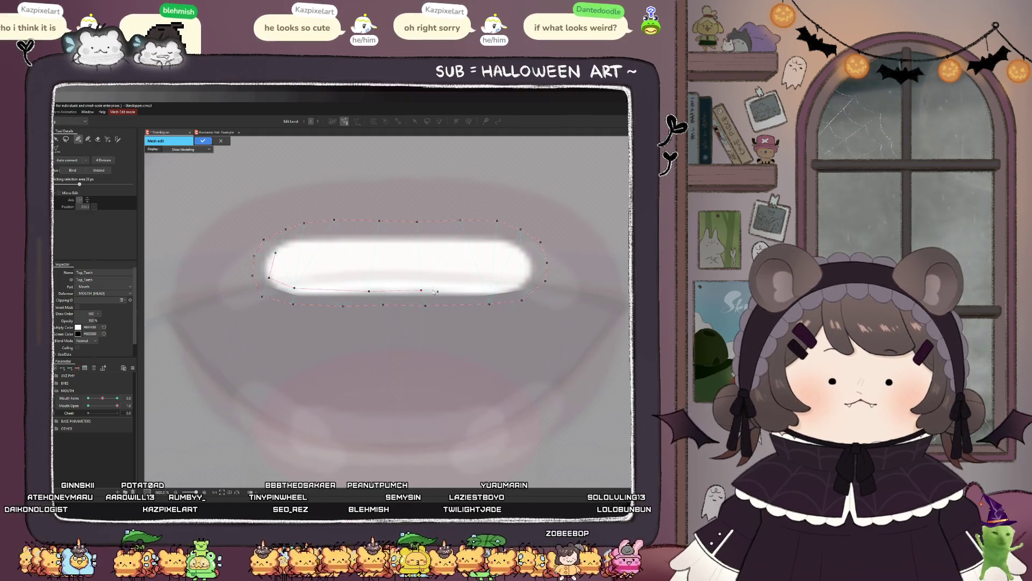
click(461, 290)
click(505, 285)
click(521, 268)
click(406, 234)
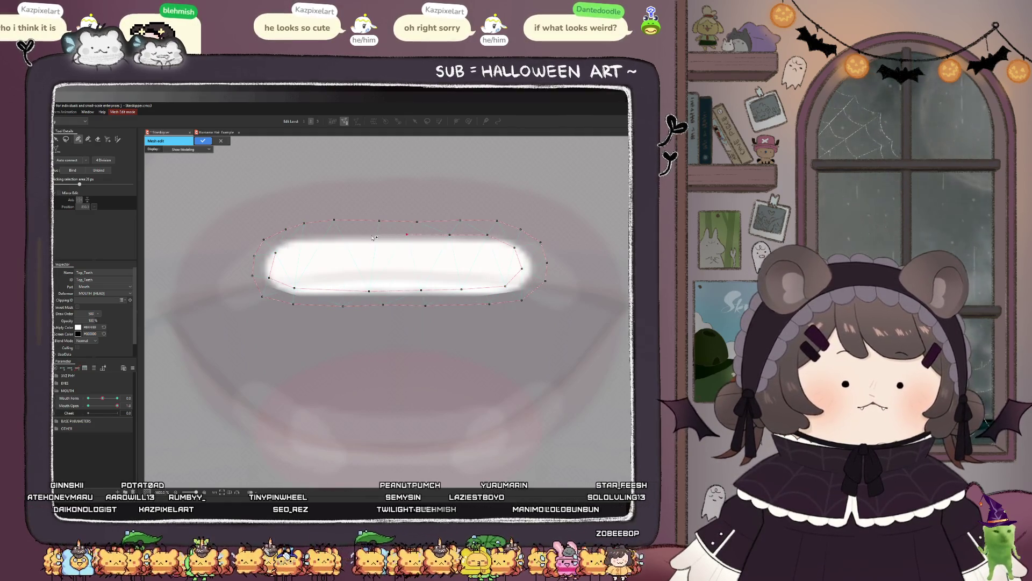
click(302, 240)
click(294, 268)
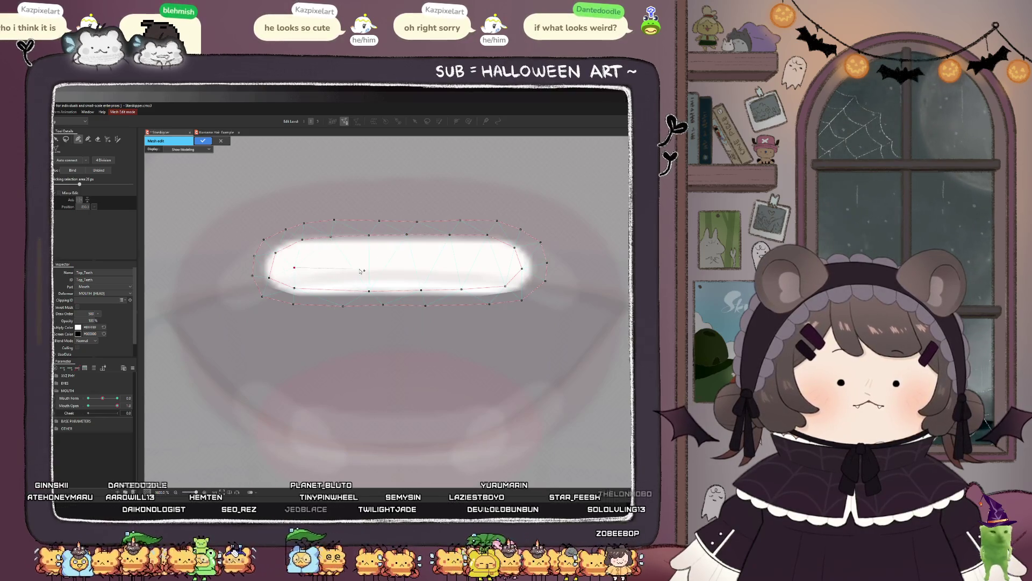
click(494, 266)
Step: Confirm the new hand-drawn Top_Teeth mesh
click(202, 141)
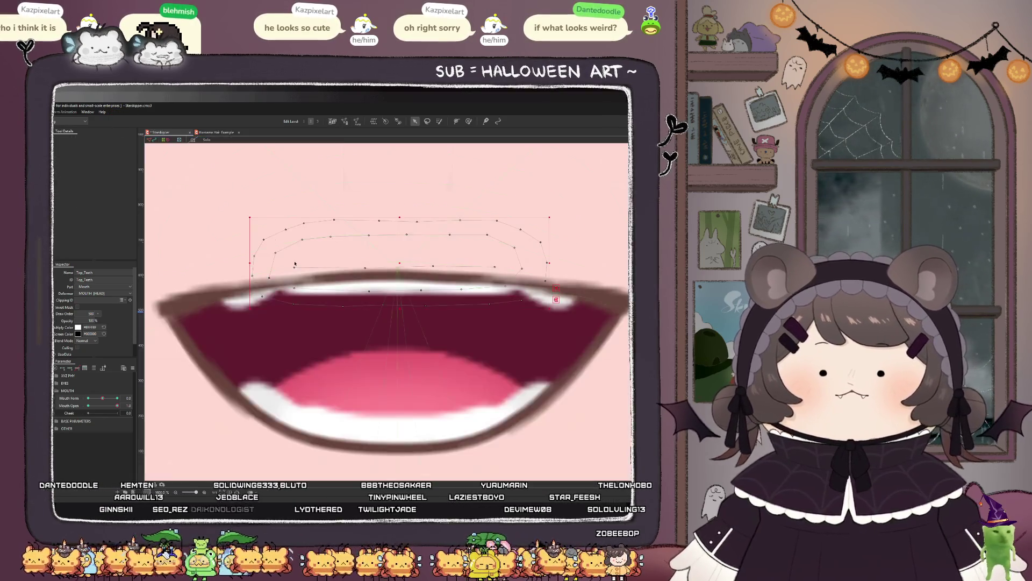
scroll(309, 355, down, 3)
scroll(314, 323, up, 1)
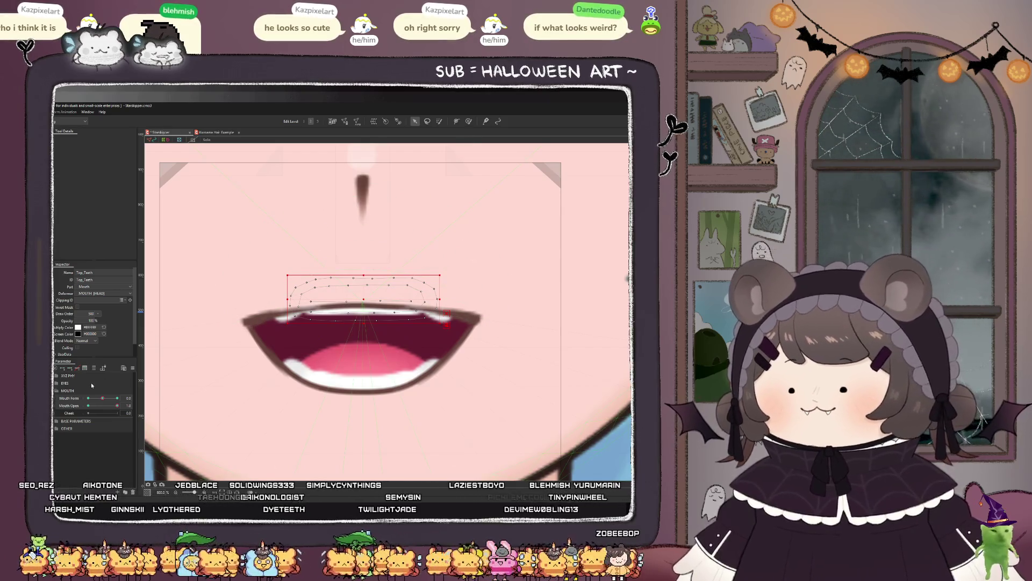
Step: Select RT_Molar, add all teeth meshes, then cycle the selection until LT_Molar is active
click(288, 318)
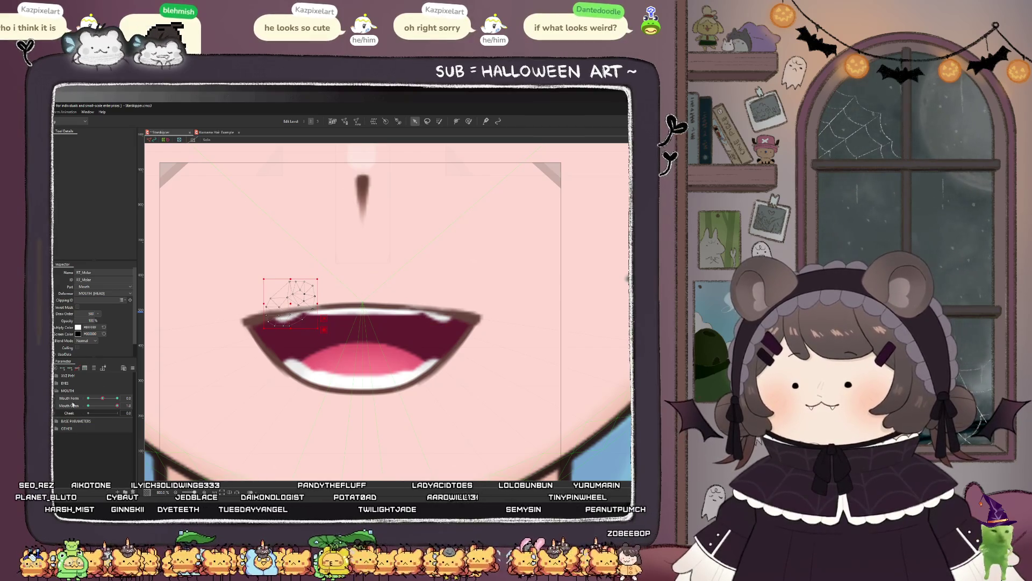
click(79, 369)
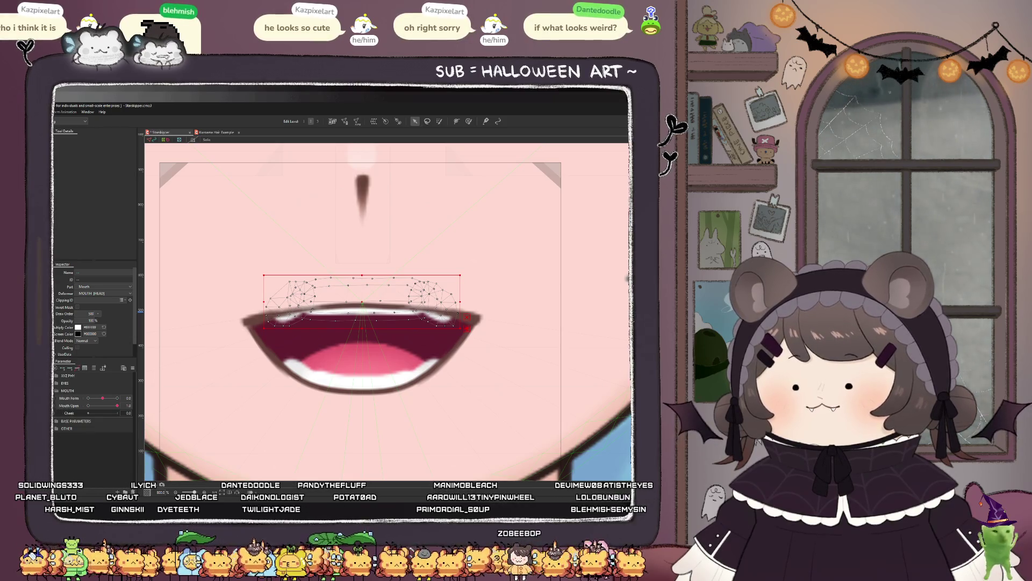
key(ctrl+z)
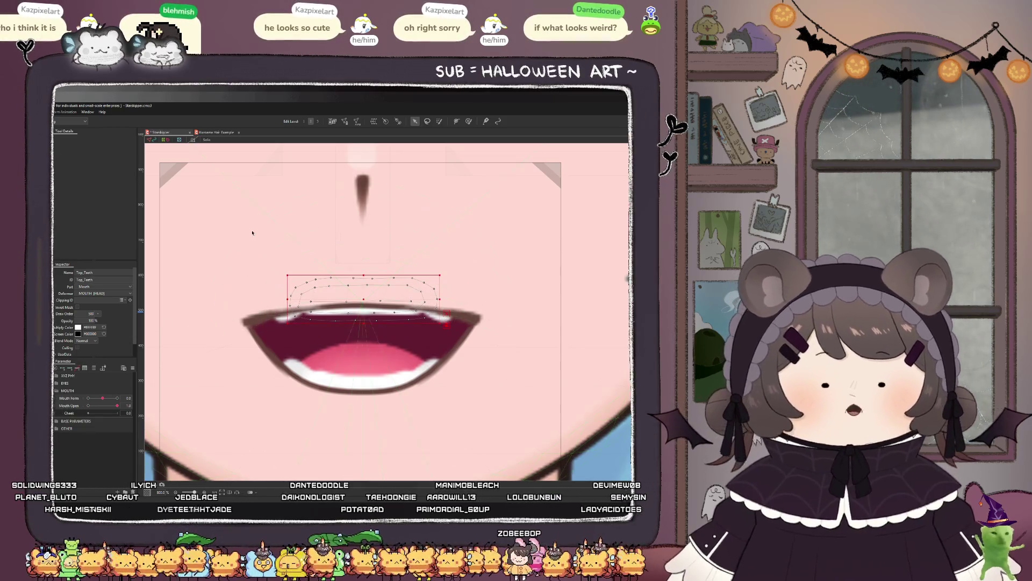
key(ctrl+z)
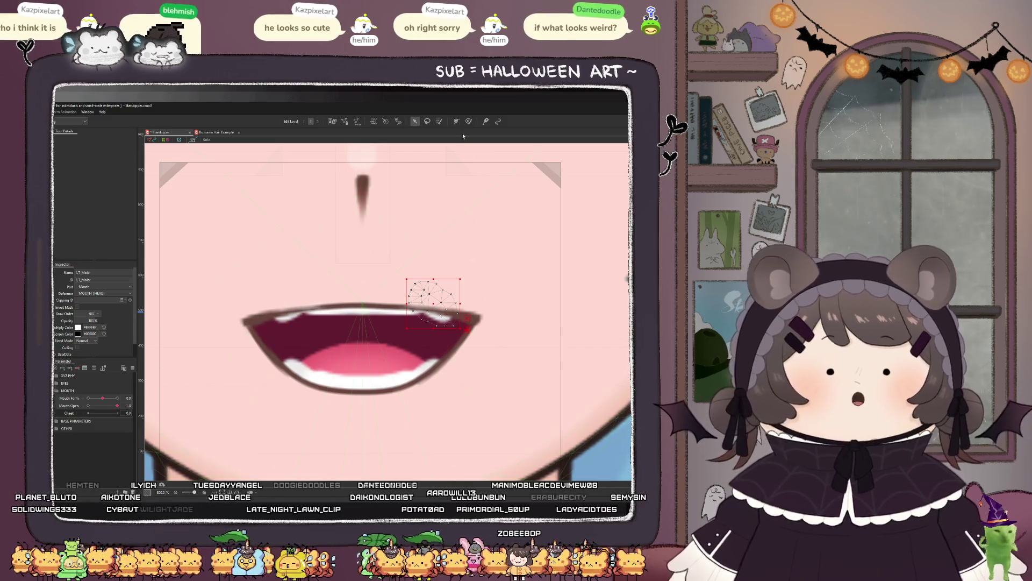
Step: Try brushing the left molar mesh near the upper lip, undoing both strokes
key(b)
scroll(422, 295, up, 3)
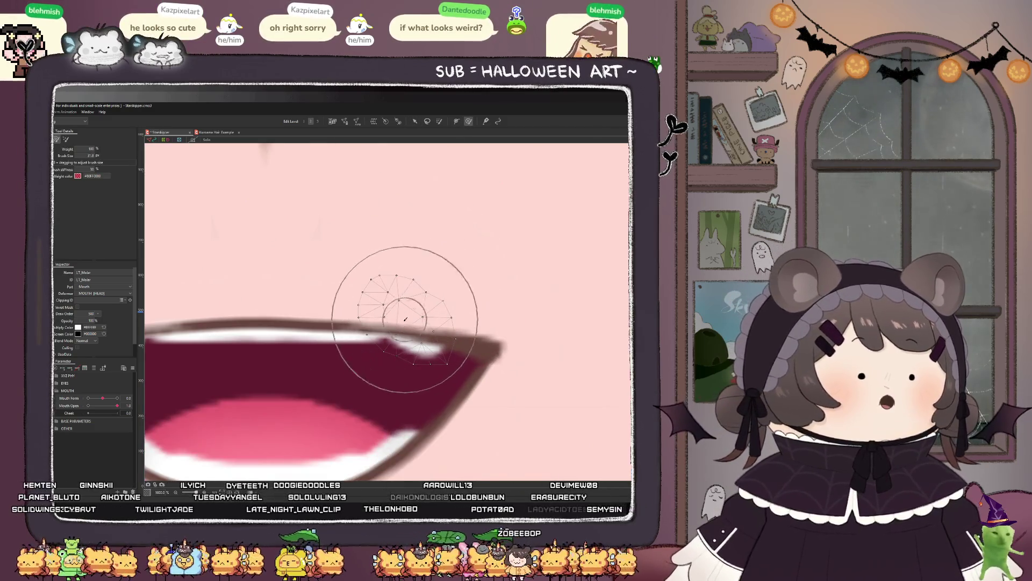
click(379, 295)
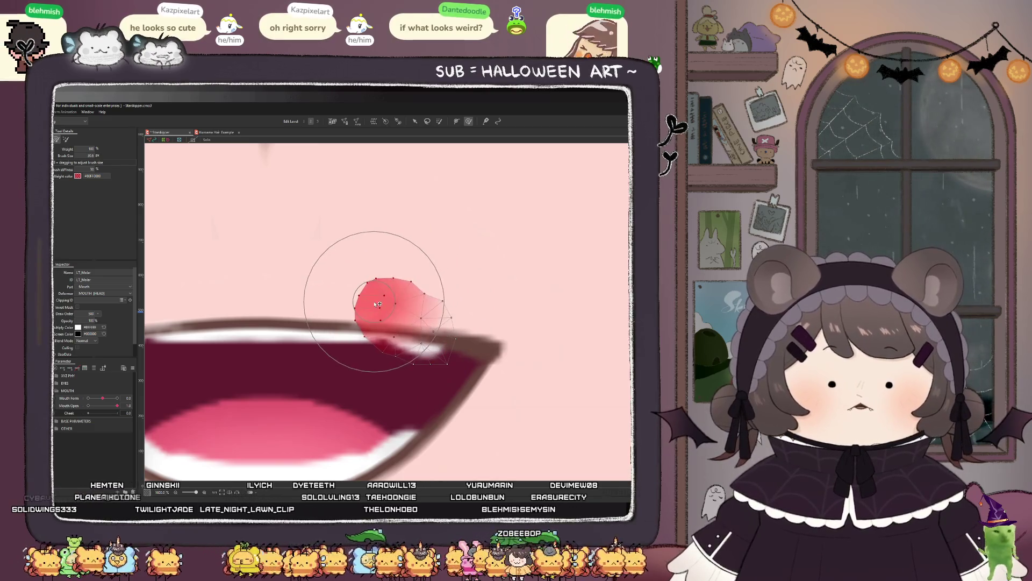
key(ctrl+z)
scroll(418, 314, down, 3)
scroll(417, 313, up, 3)
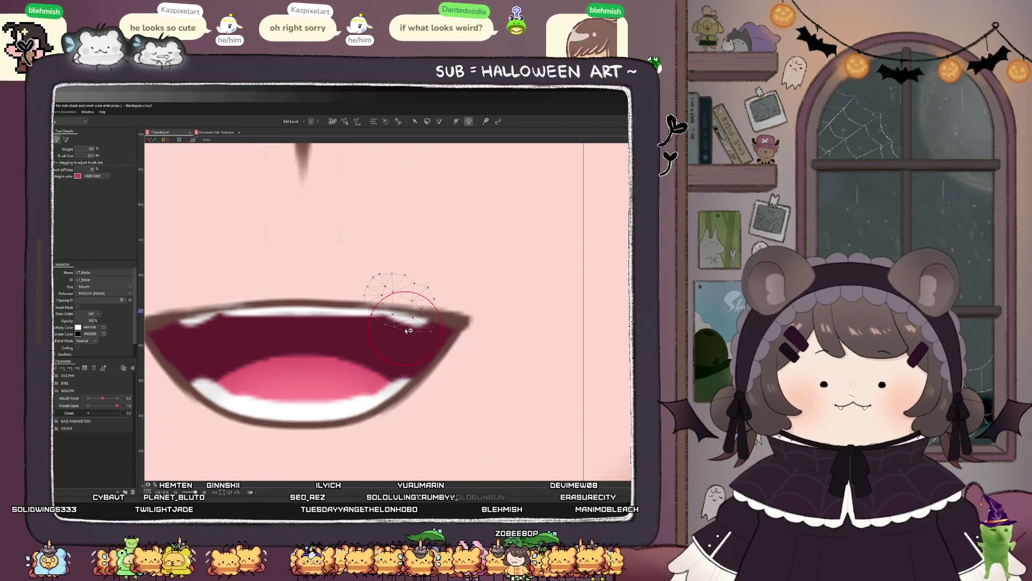
click(380, 297)
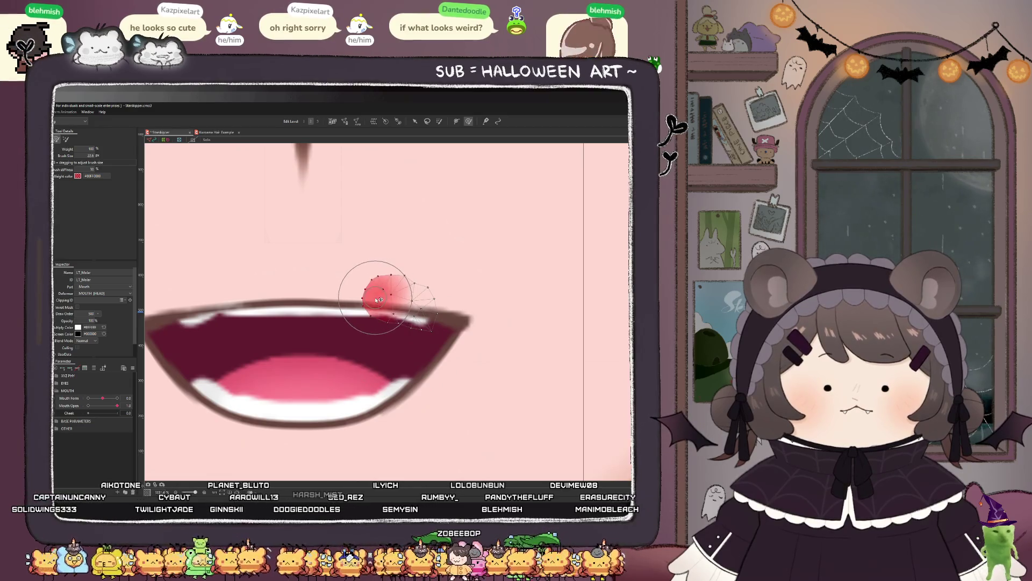
key(ctrl+z)
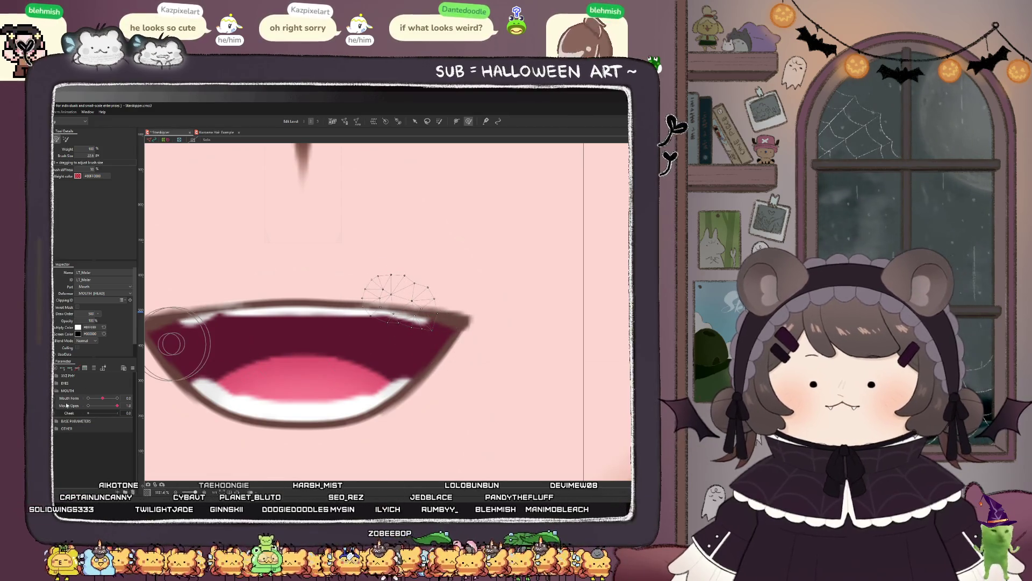
Step: Select RT_Molar, shrink the brush, and reshape its upper edge for the open mouth
click(199, 312)
scroll(215, 301, up, 3)
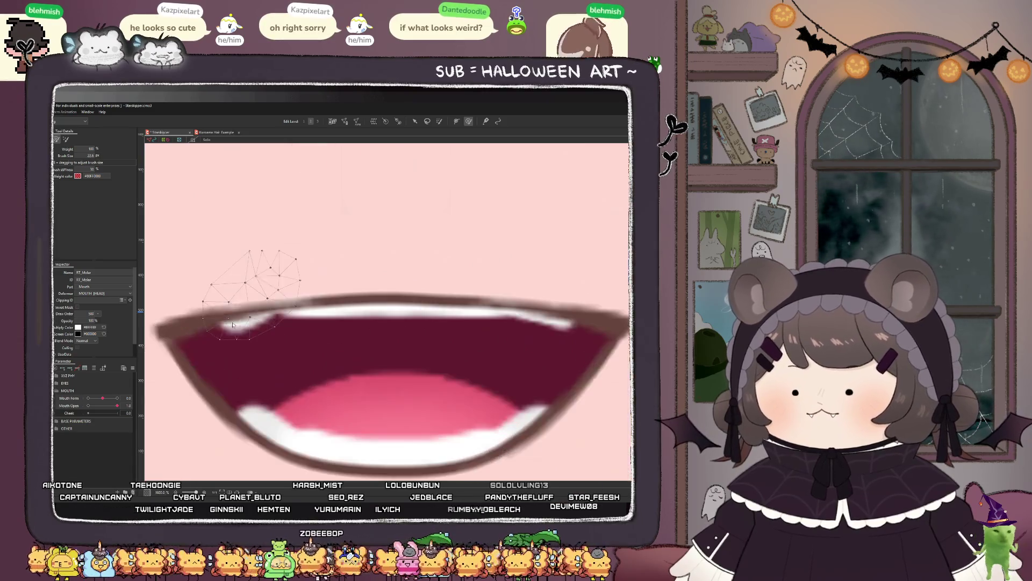
drag(271, 236, 265, 272)
key(ctrl+z)
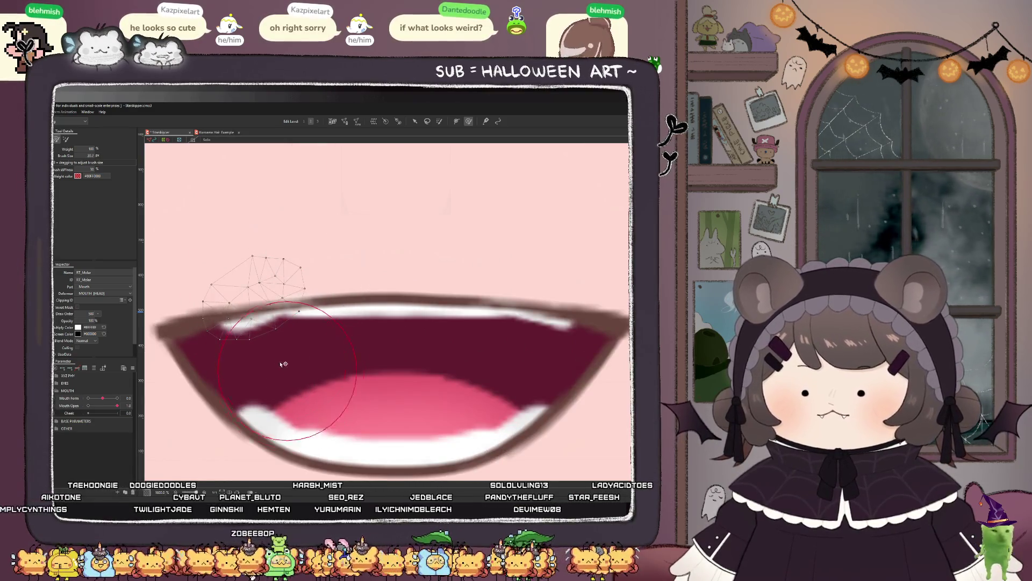
mouse_move(259, 346)
mouse_down()
mouse_move(237, 357)
mouse_move(260, 346)
mouse_move(274, 356)
mouse_up()
drag(276, 272, 288, 276)
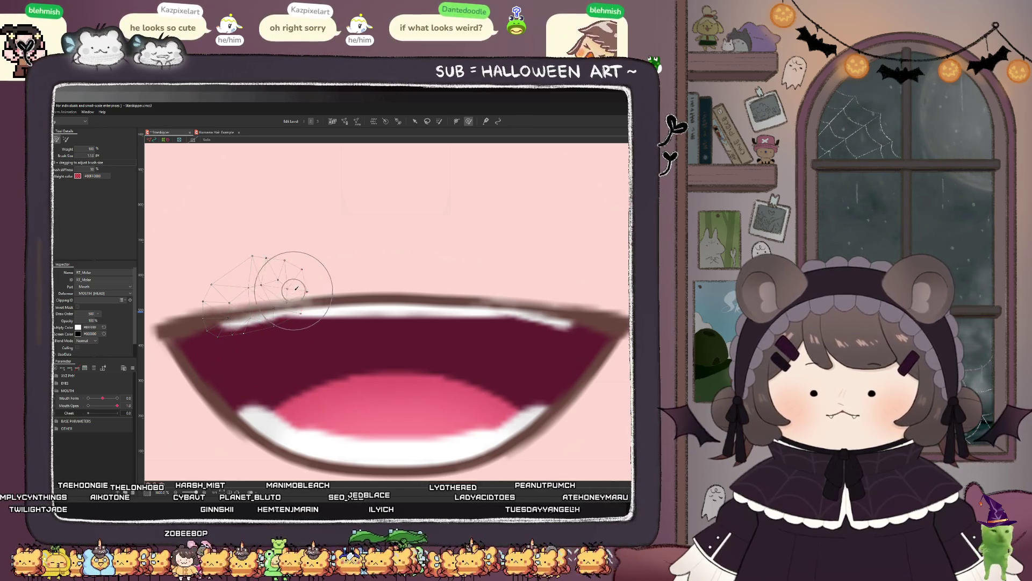
Step: Push the tongue mesh down to flatten it, then set Mouth Open to 0 to check
scroll(294, 298, down, 10)
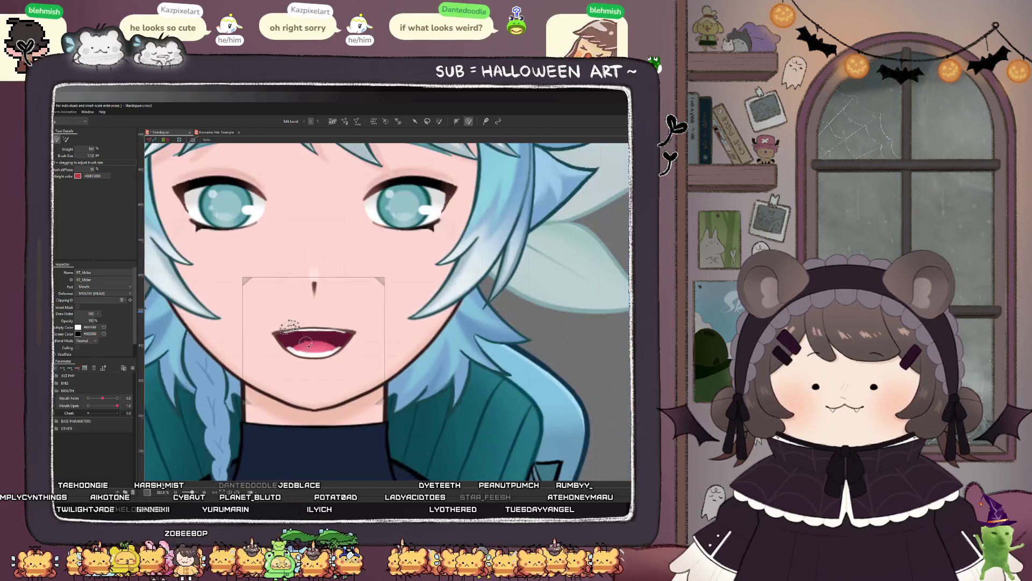
scroll(320, 358, down, 4)
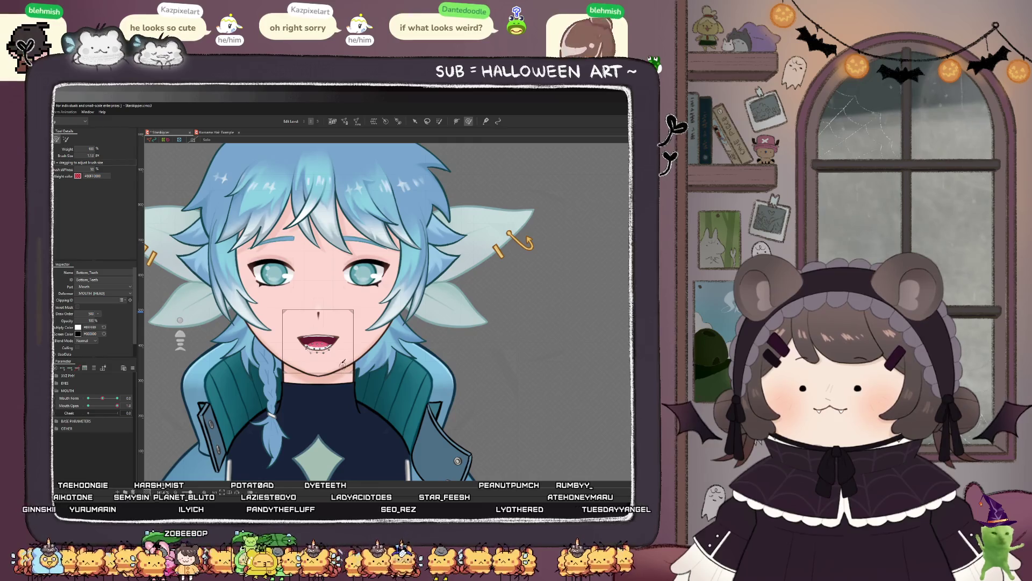
scroll(311, 341, up, 7)
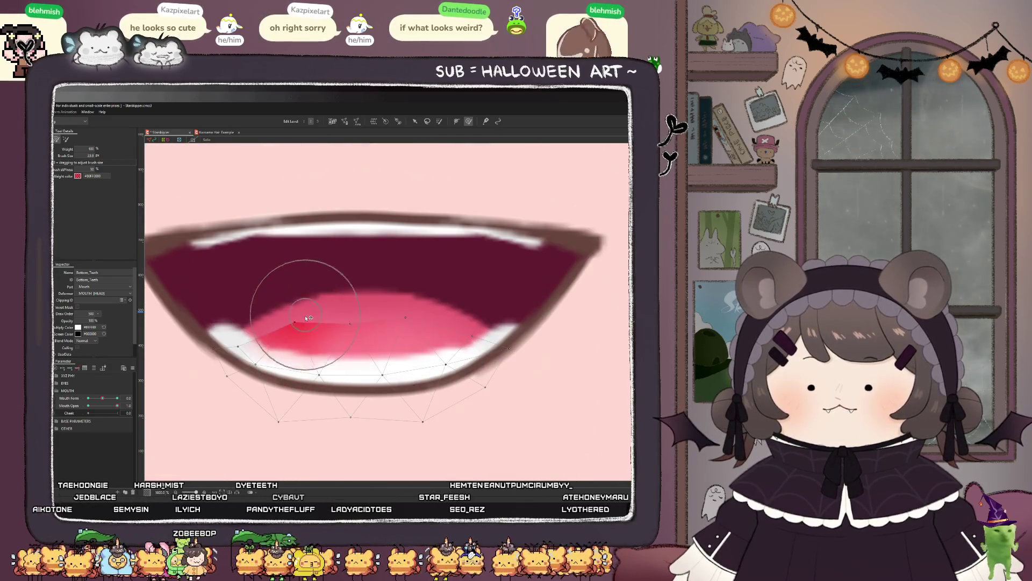
drag(295, 311, 300, 319)
drag(406, 312, 423, 320)
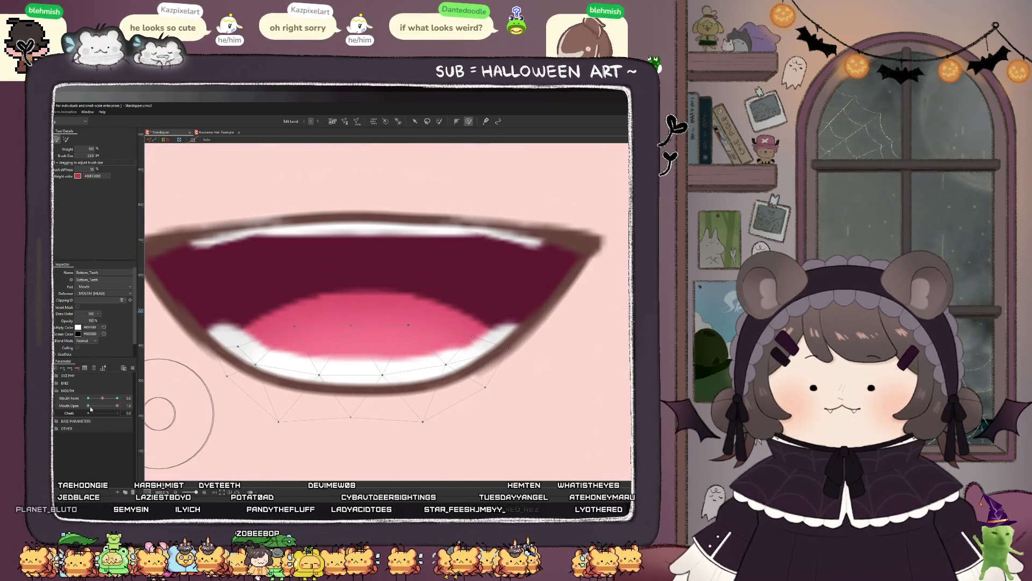
drag(117, 405, 88, 405)
Step: Set Mouth Form to its smiling extreme of 1, then select the Headline head mesh with the arrow tool
scroll(299, 334, down, 2)
click(300, 334)
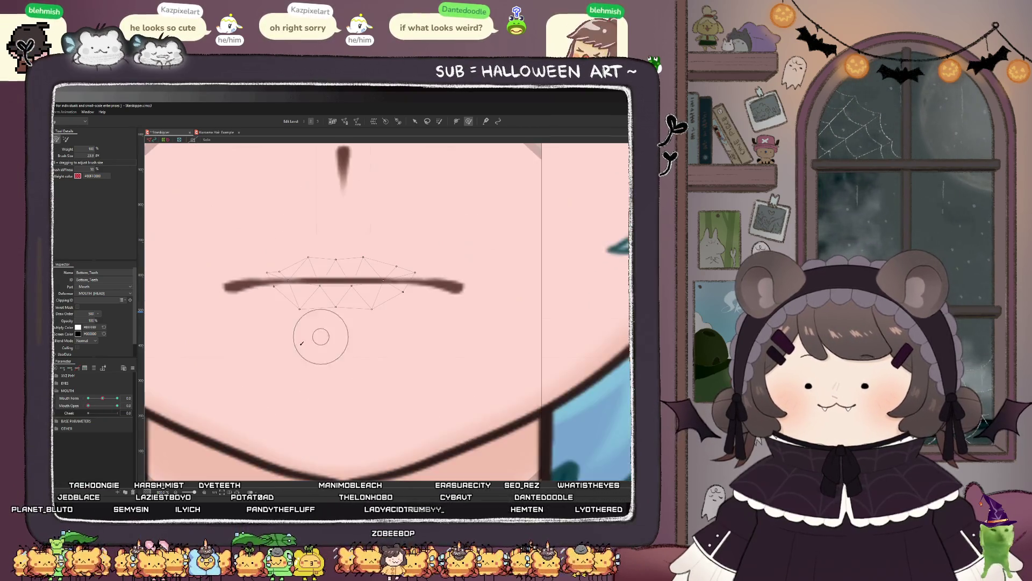
click(77, 407)
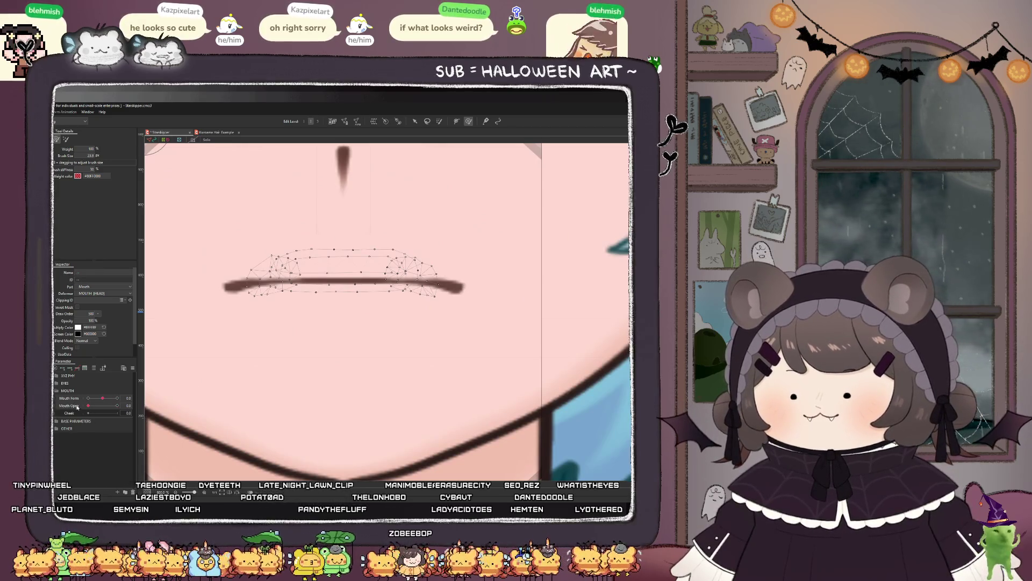
scroll(254, 364, down, 2)
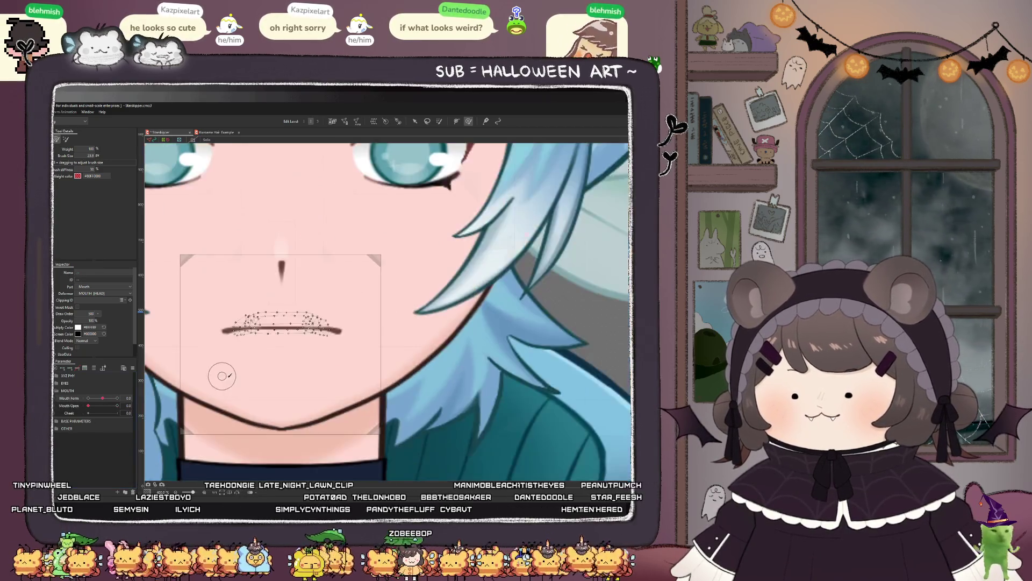
drag(93, 398, 118, 406)
scroll(387, 341, down, 2)
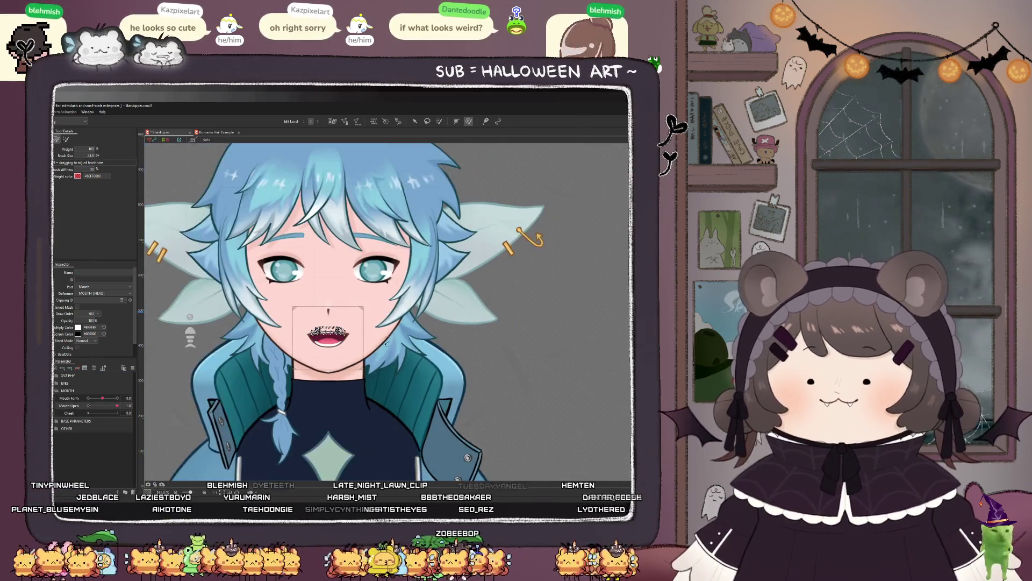
scroll(339, 371, up, 2)
click(415, 121)
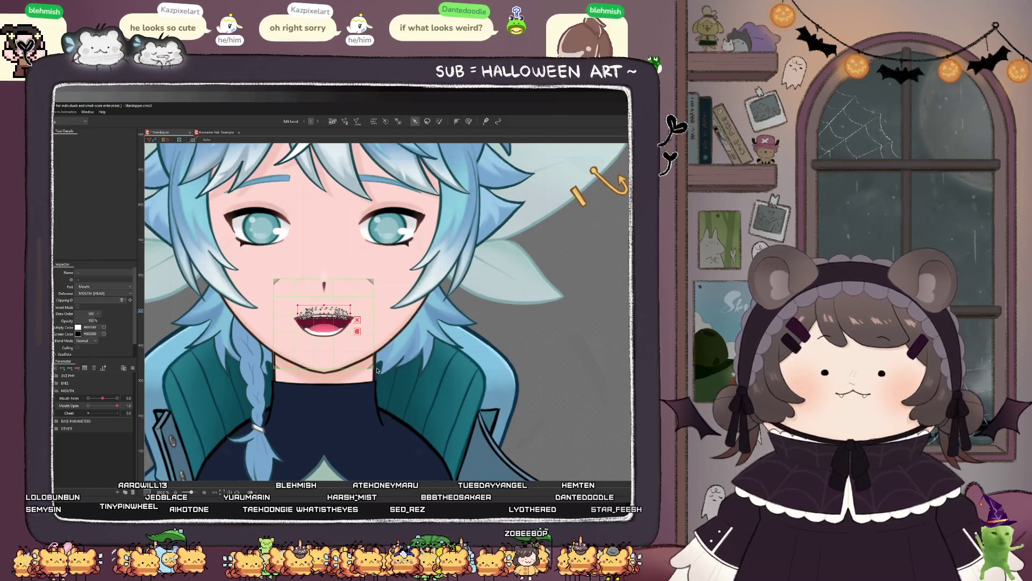
click(328, 258)
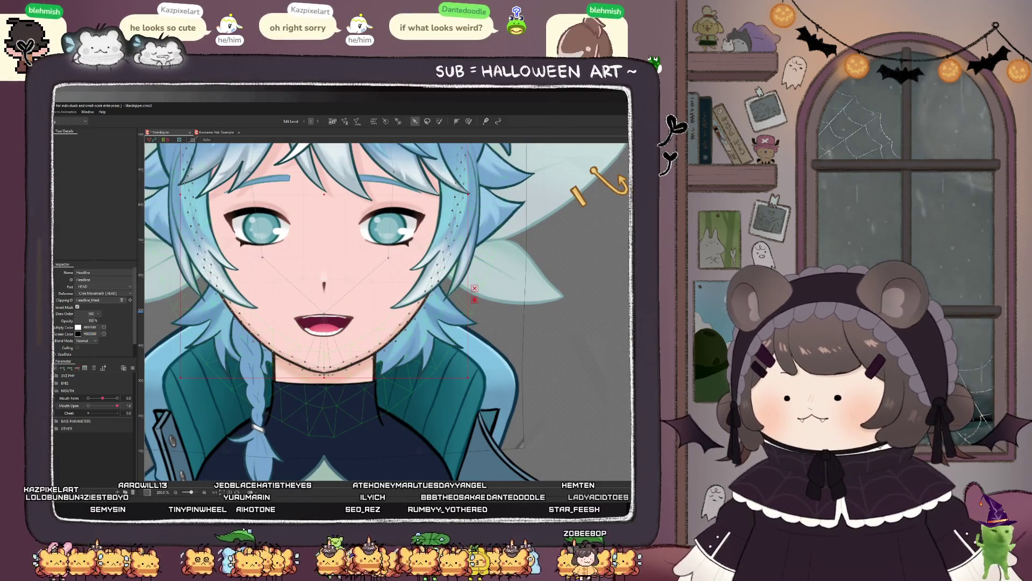
Step: Raise the Chin Movement warp's bottom point, set Mouth Open to about 0.1, and zoom in
click(326, 356)
scroll(323, 461, up, 5)
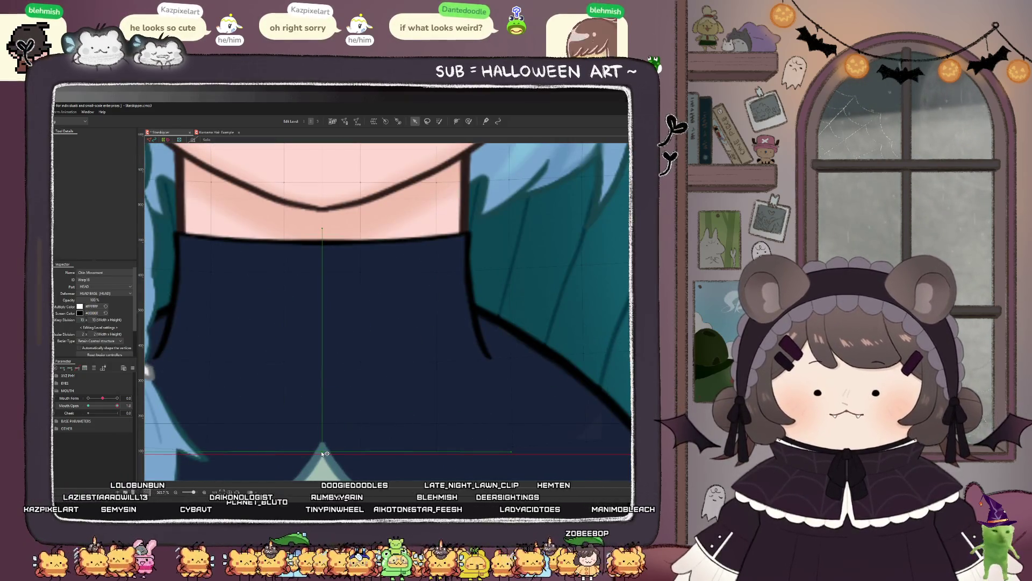
drag(326, 455, 323, 430)
scroll(322, 430, down, 5)
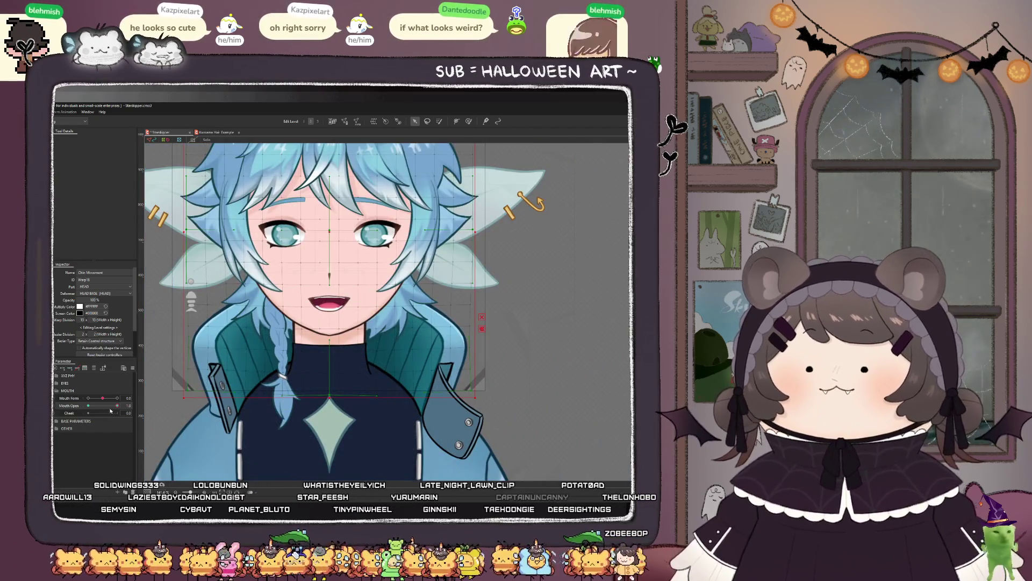
mouse_move(117, 406)
mouse_down()
mouse_move(89, 405)
mouse_move(171, 410)
mouse_move(89, 406)
mouse_up()
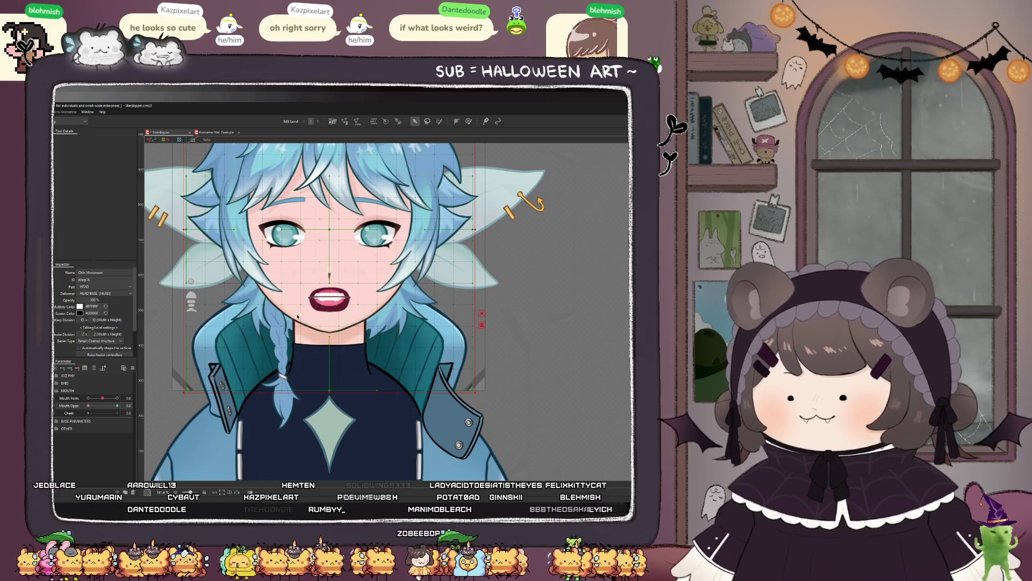
scroll(322, 296, up, 5)
scroll(323, 296, up, 3)
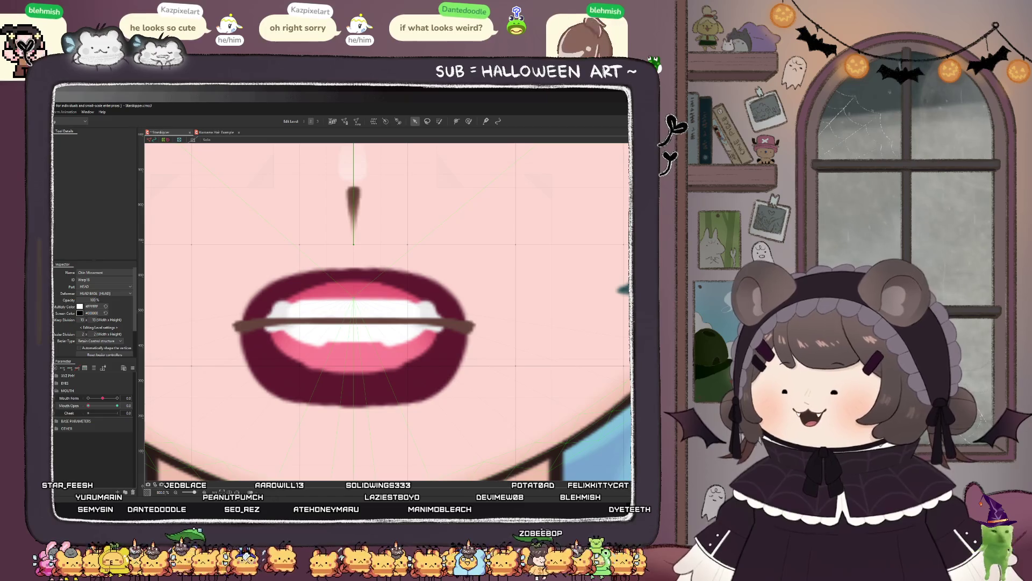
Step: Tilt the LB_Molar and RB_Molar meshes counter-clockwise in the closed mouth
key(ctrl+z)
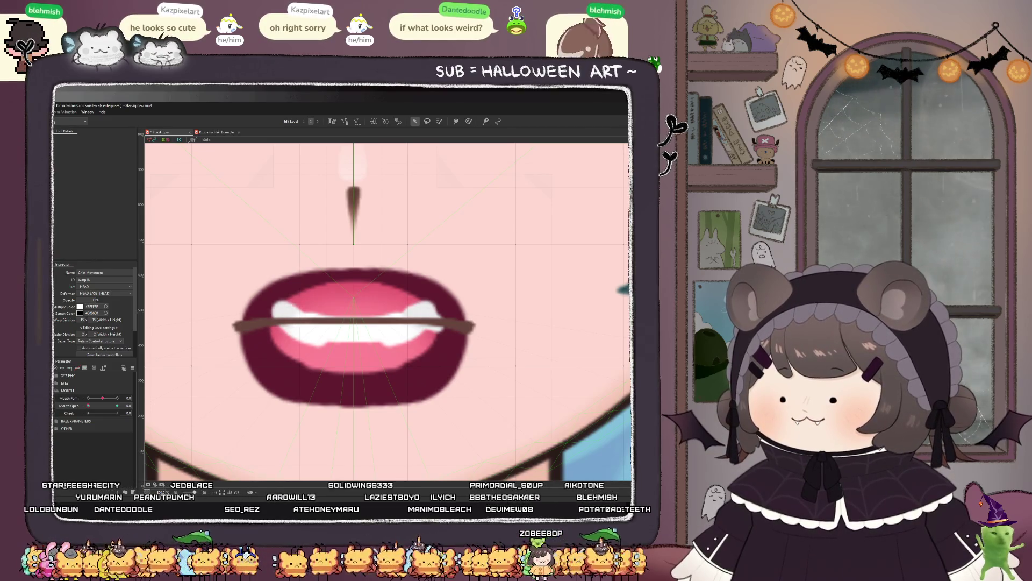
click(349, 336)
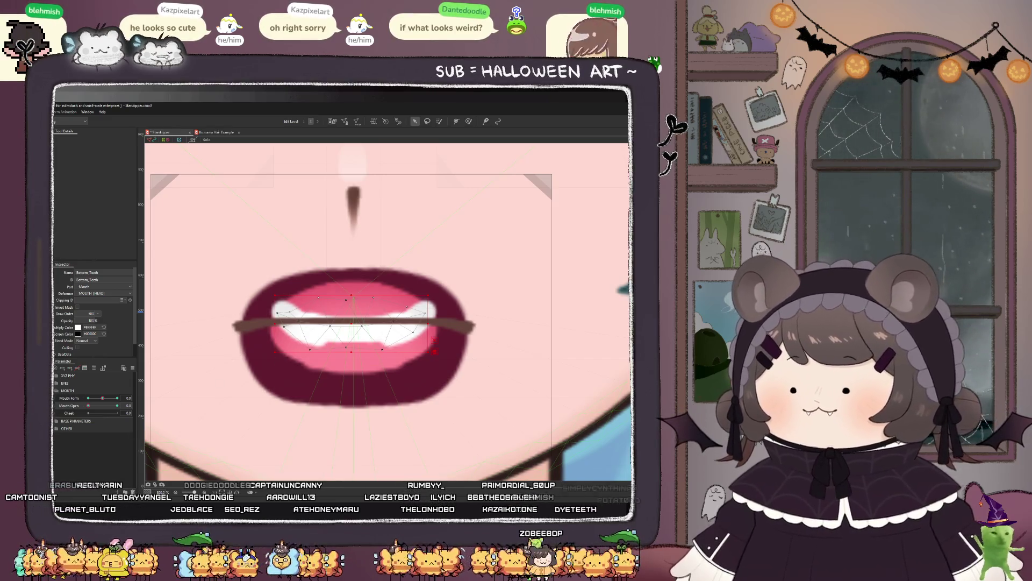
click(328, 293)
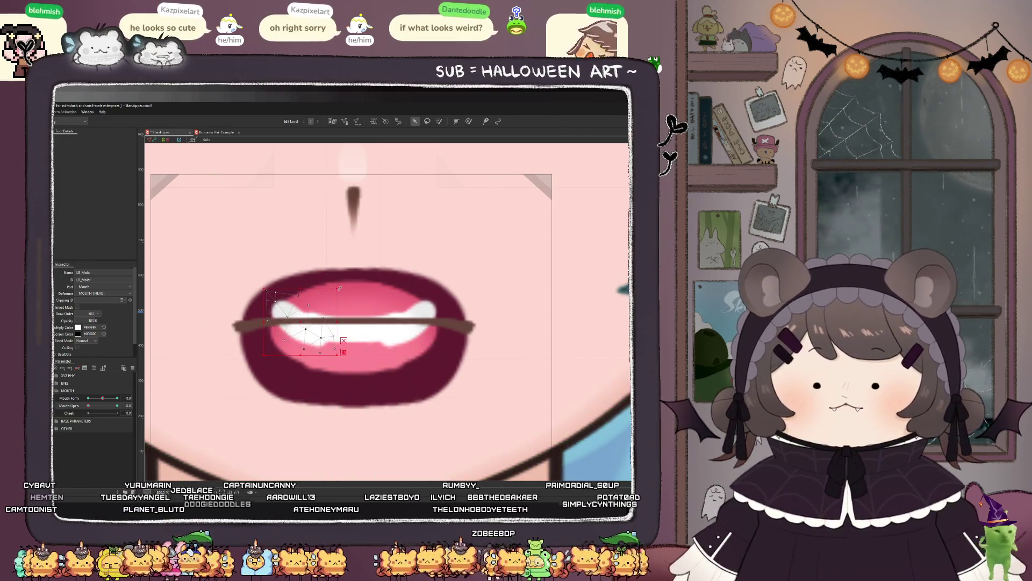
drag(341, 288, 326, 283)
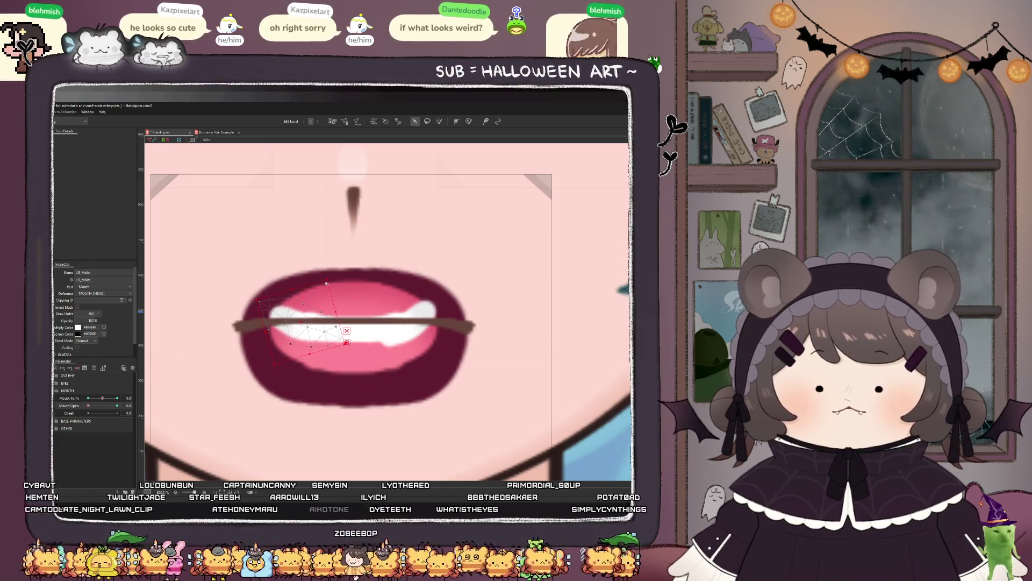
click(409, 317)
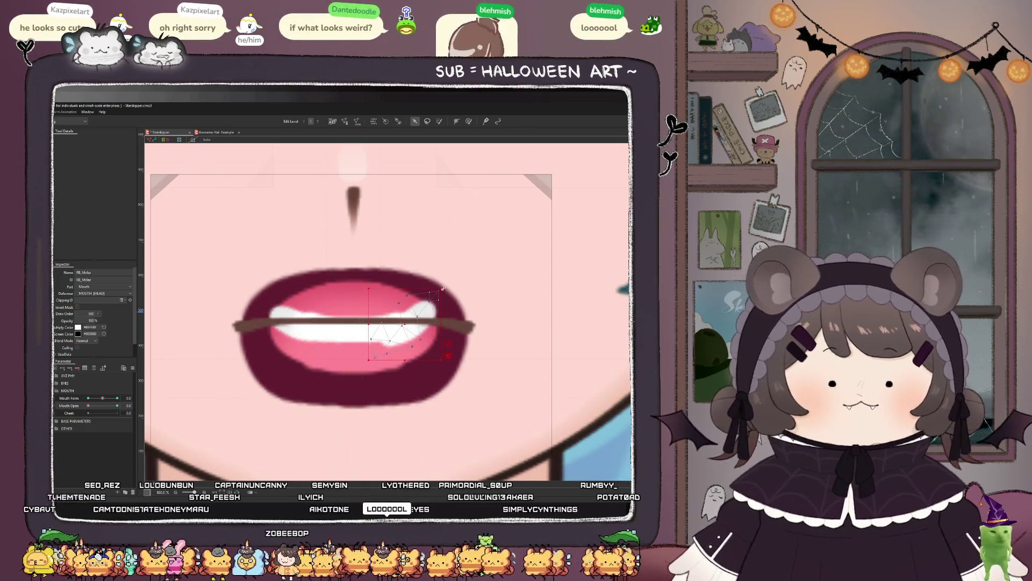
drag(444, 287, 457, 295)
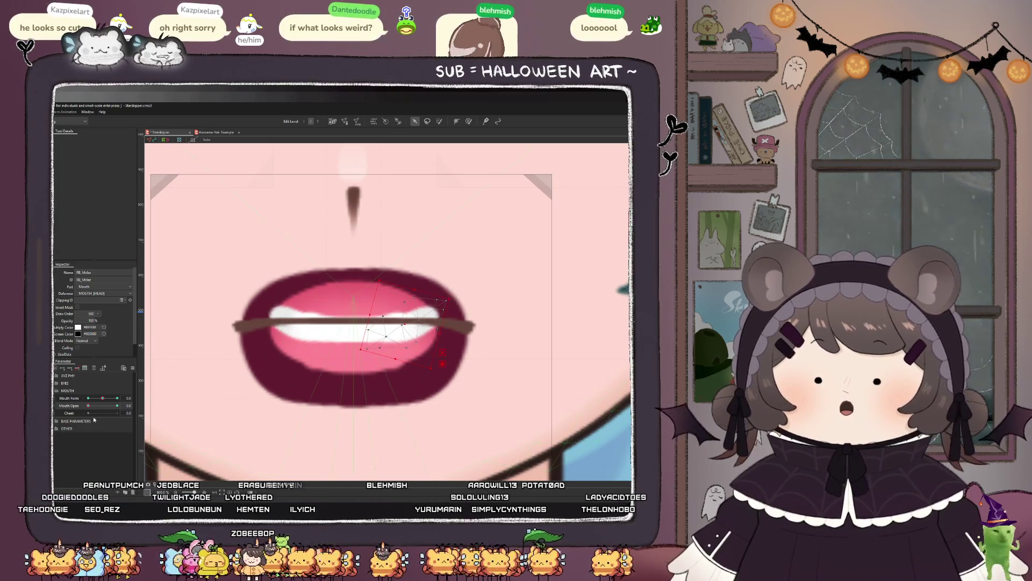
Step: Open the mouth fully, readjust both lower molars' tilt, then close it again to compare
drag(89, 410, 122, 413)
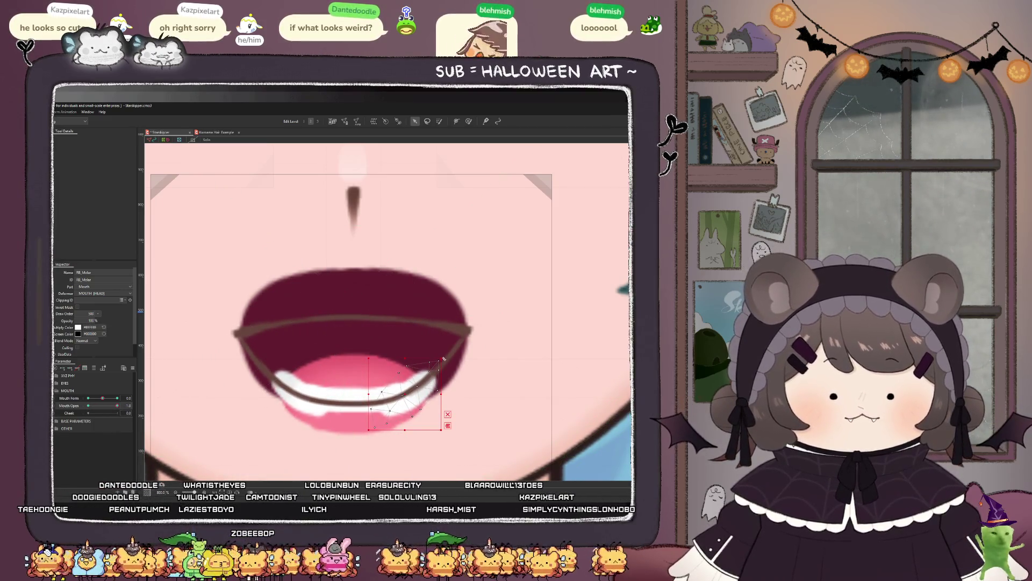
drag(439, 363, 438, 355)
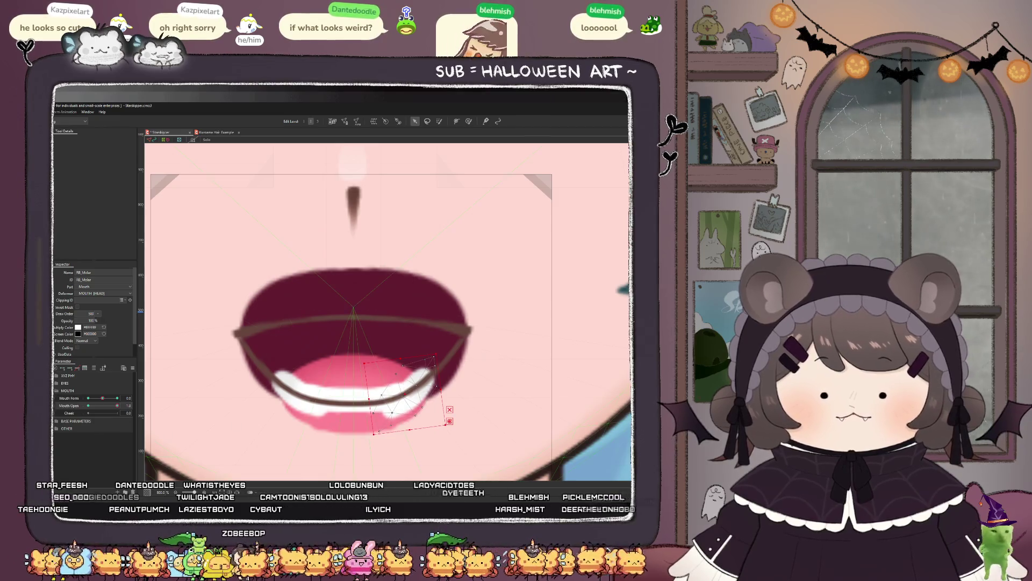
click(258, 359)
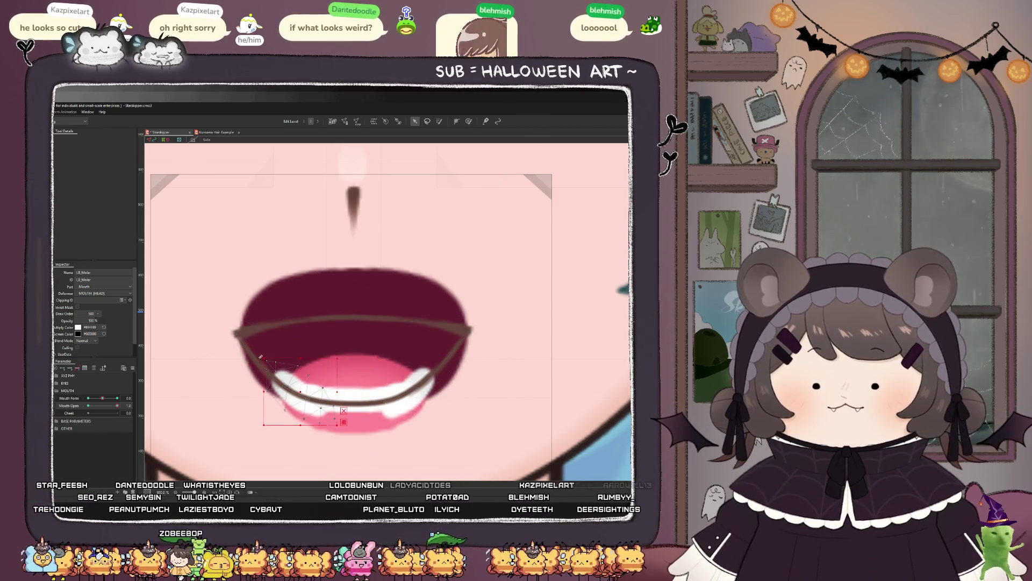
drag(259, 359, 265, 353)
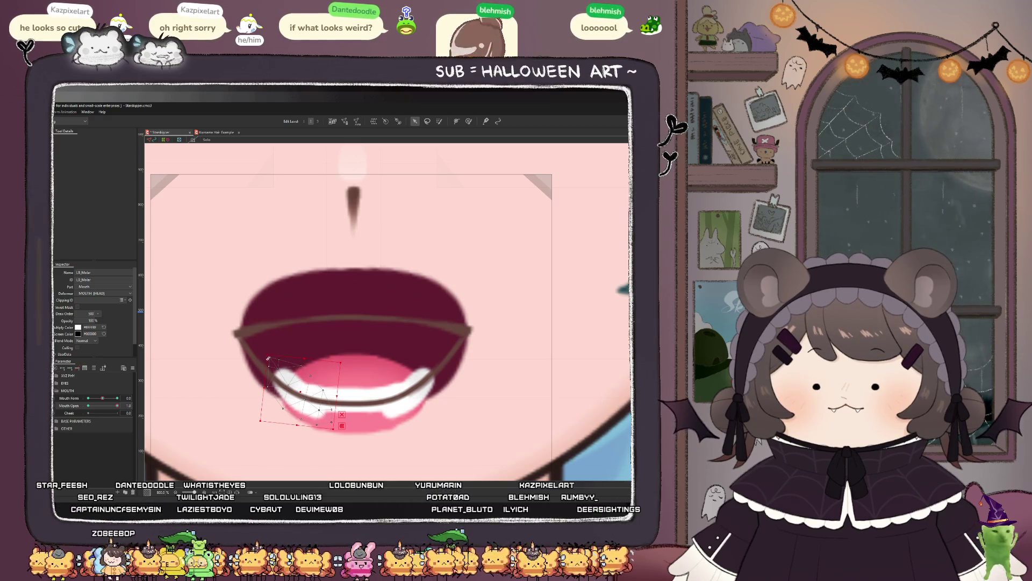
mouse_move(101, 407)
mouse_down()
mouse_move(72, 407)
mouse_move(116, 411)
mouse_move(102, 412)
mouse_up()
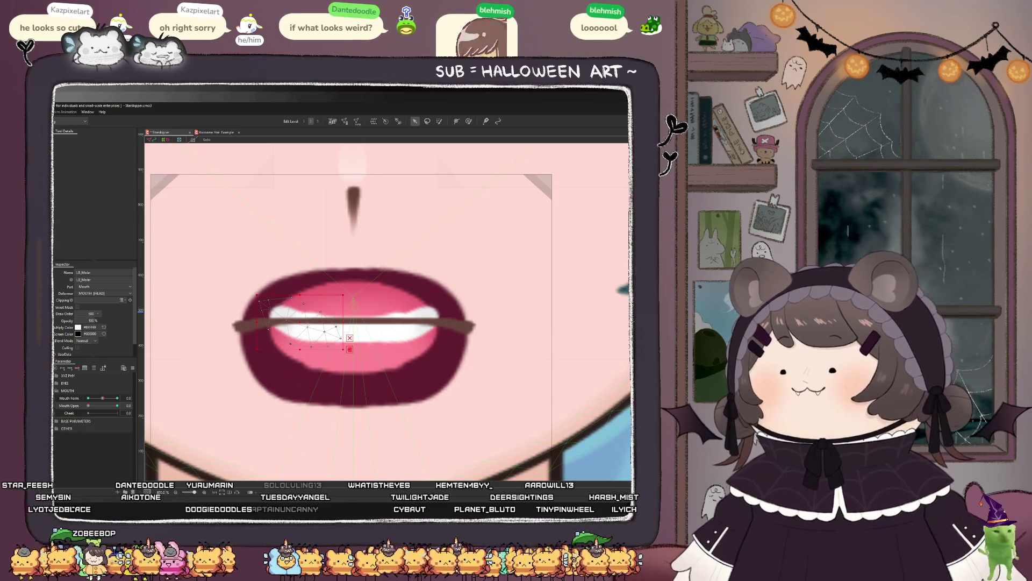
key(ctrl+z)
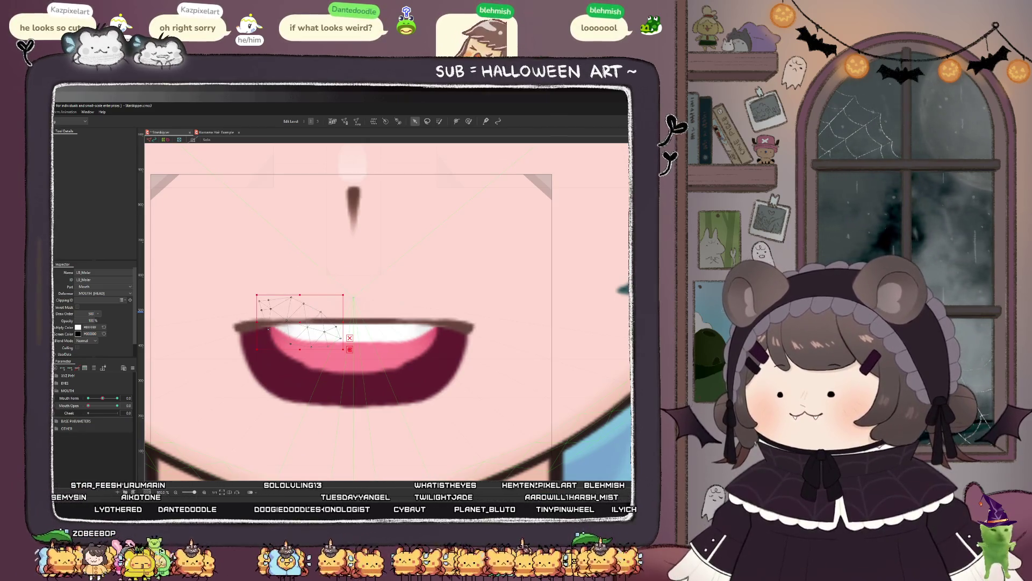
Step: Undo back to the closed mouth line and zoom out to view the lower face
key(ctrl+z)
scroll(333, 299, down, 3)
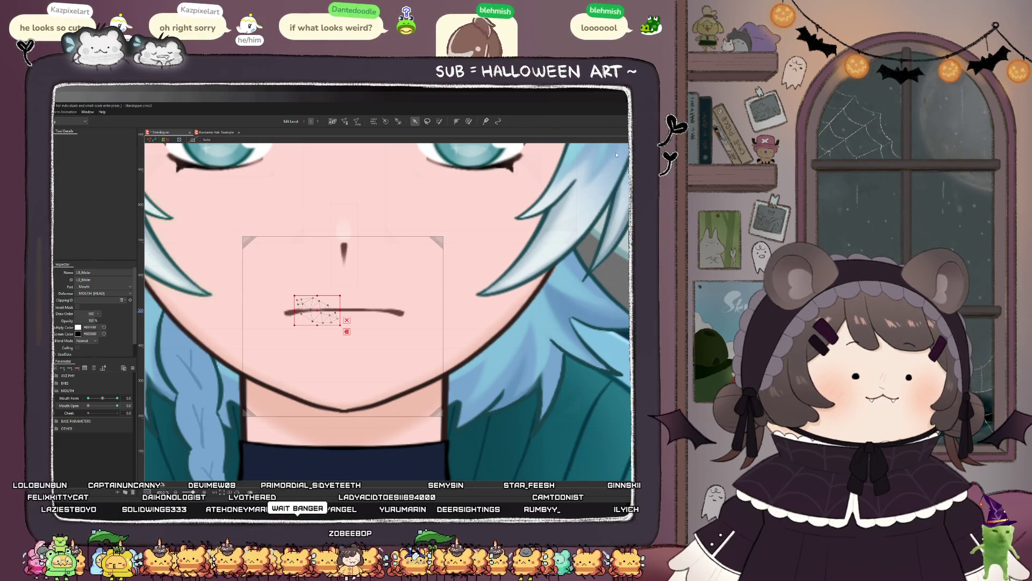
Step: Open the mouth fully, reset Mouth Form to neutral, and select the RT_Molar mesh
scroll(415, 304, down, 2)
mouse_move(88, 406)
mouse_down()
mouse_move(140, 408)
mouse_move(87, 406)
mouse_move(117, 398)
mouse_up()
click(103, 399)
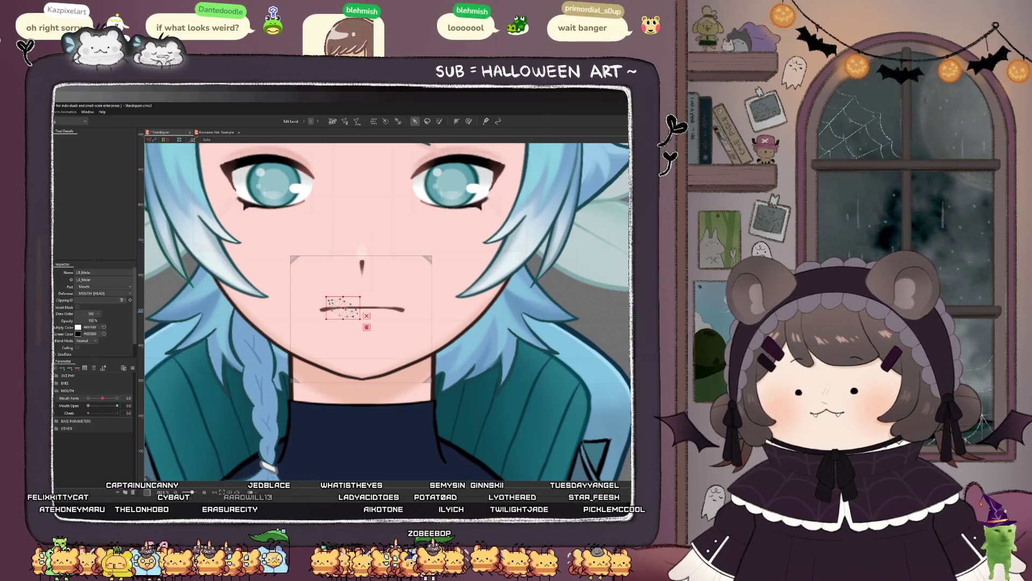
shift+click(379, 309)
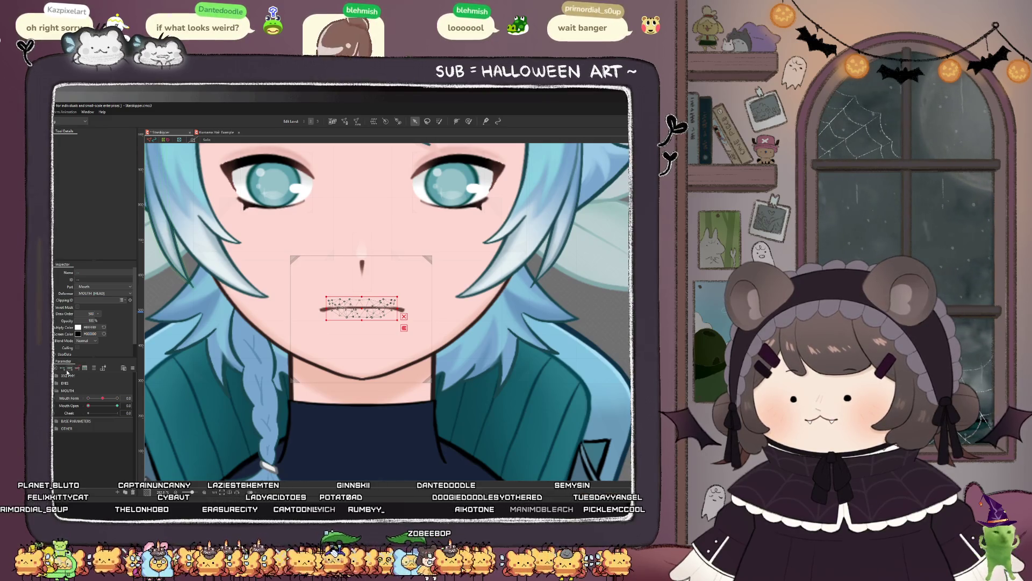
click(360, 307)
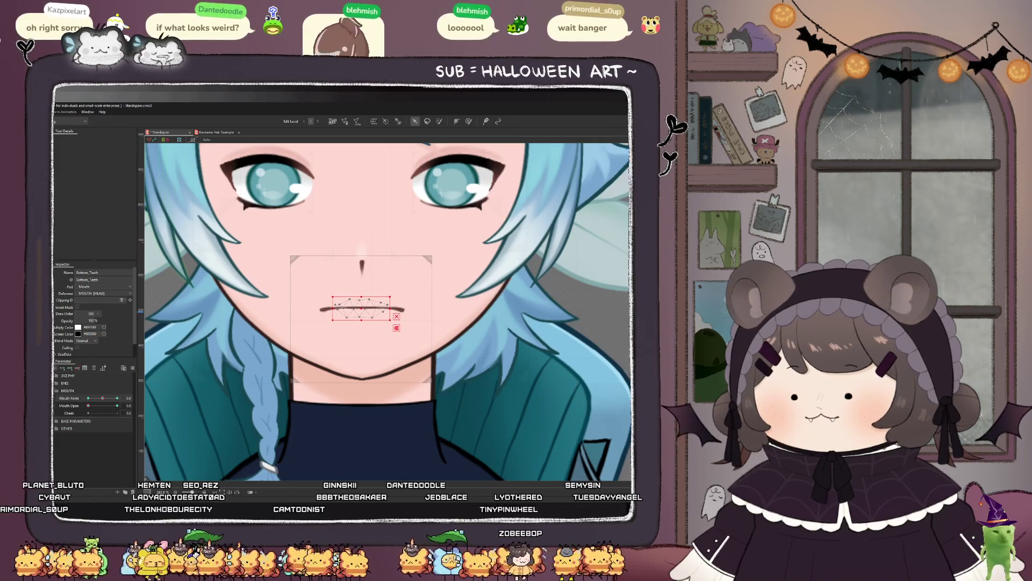
click(336, 305)
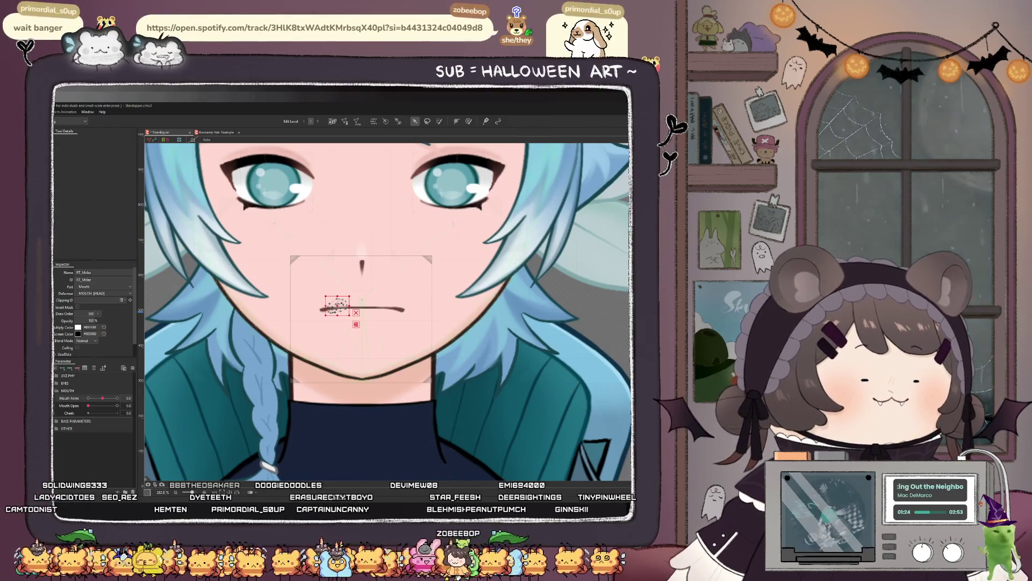
Step: Test Mouth Open, then select Top_Lip and switch Mouth Form to its 1.0 key
scroll(340, 299, up, 3)
scroll(340, 298, down, 4)
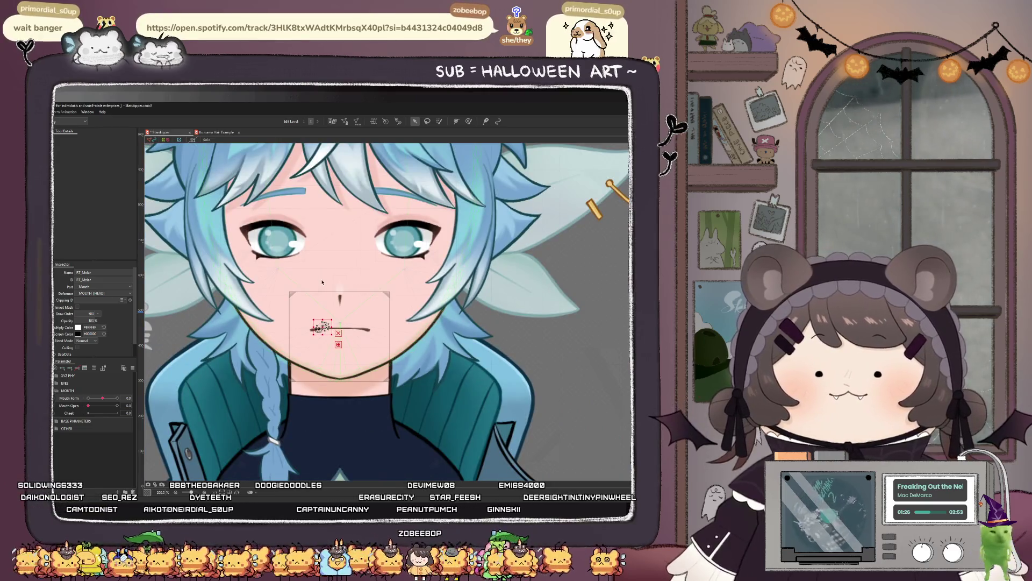
mouse_move(92, 407)
mouse_down()
mouse_move(111, 406)
mouse_move(88, 405)
mouse_up()
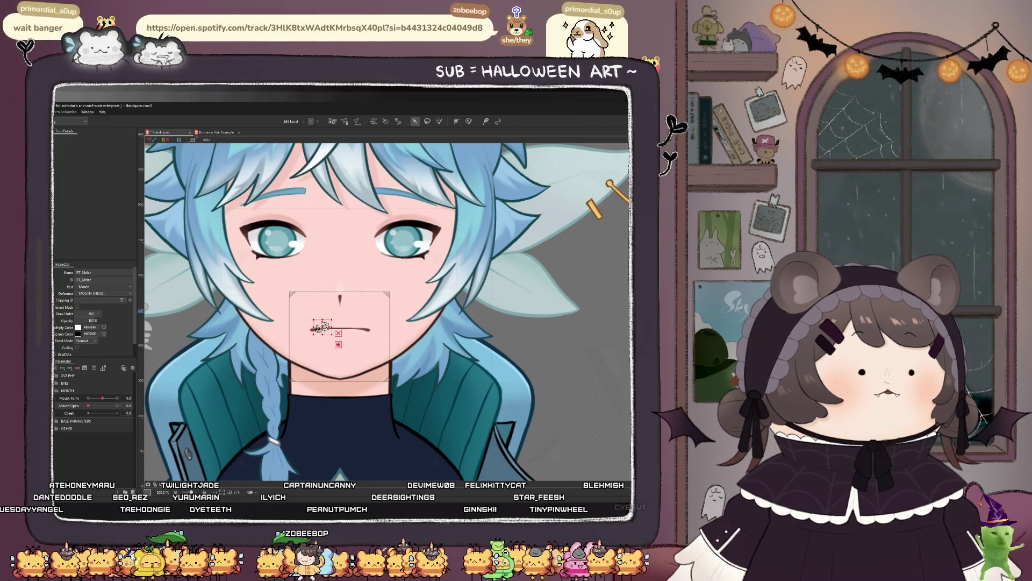
scroll(331, 333, up, 2)
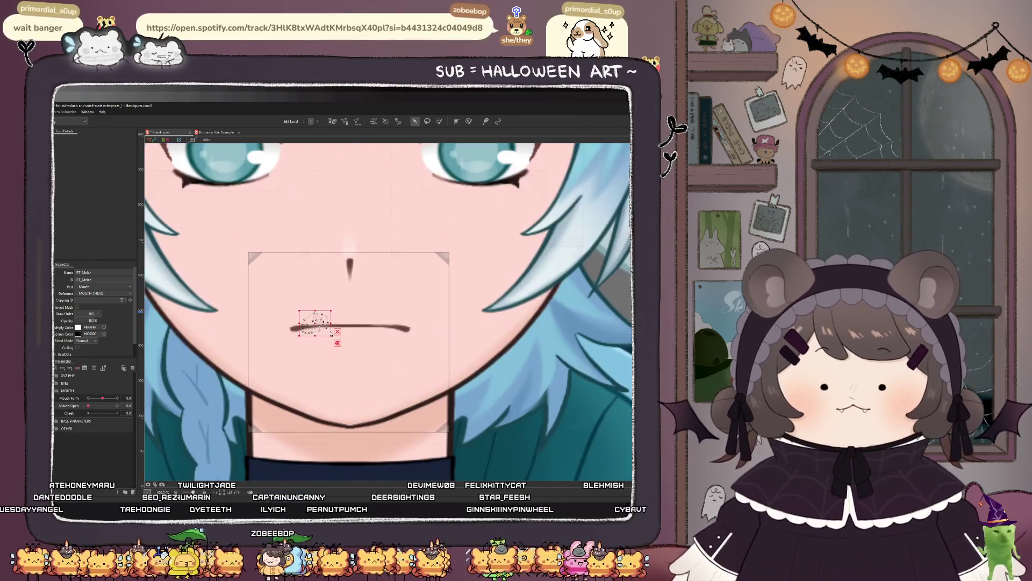
click(373, 328)
click(103, 400)
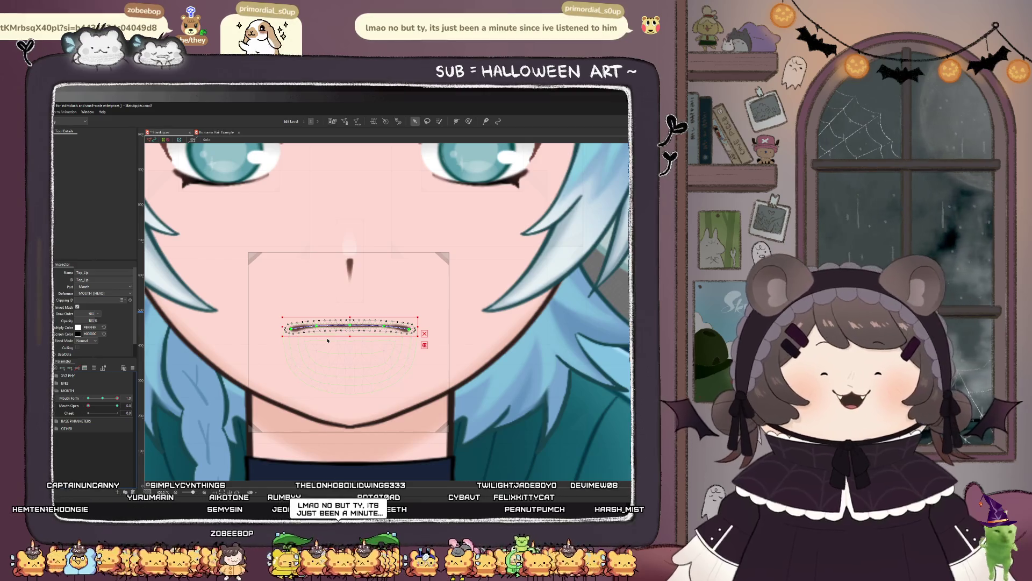
Step: Raise both ends of the top lip path, then preview Mouth Form at 0.0 and toward -1.0
scroll(319, 331, up, 3)
drag(264, 333, 261, 316)
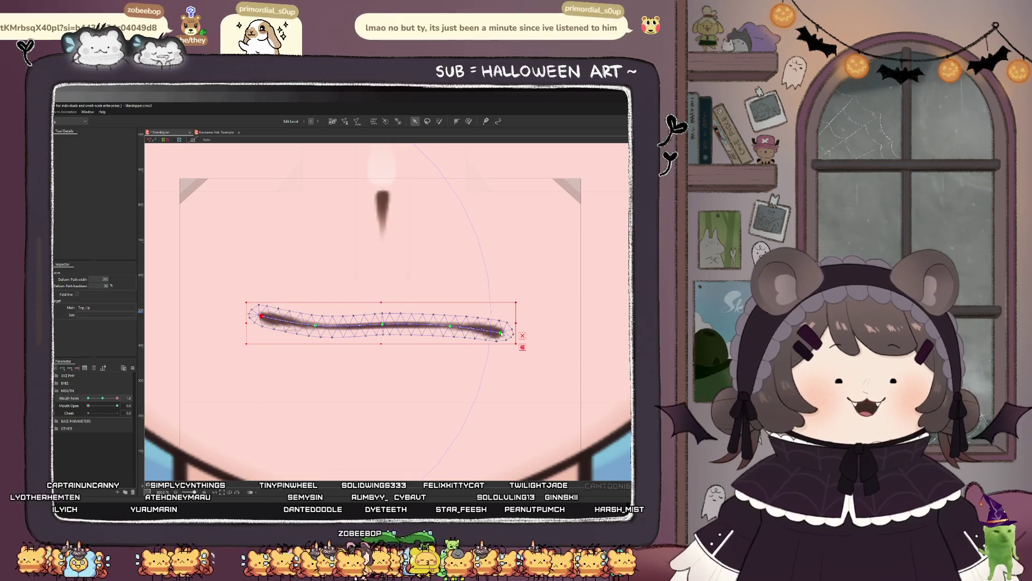
drag(500, 333, 502, 314)
scroll(392, 330, down, 5)
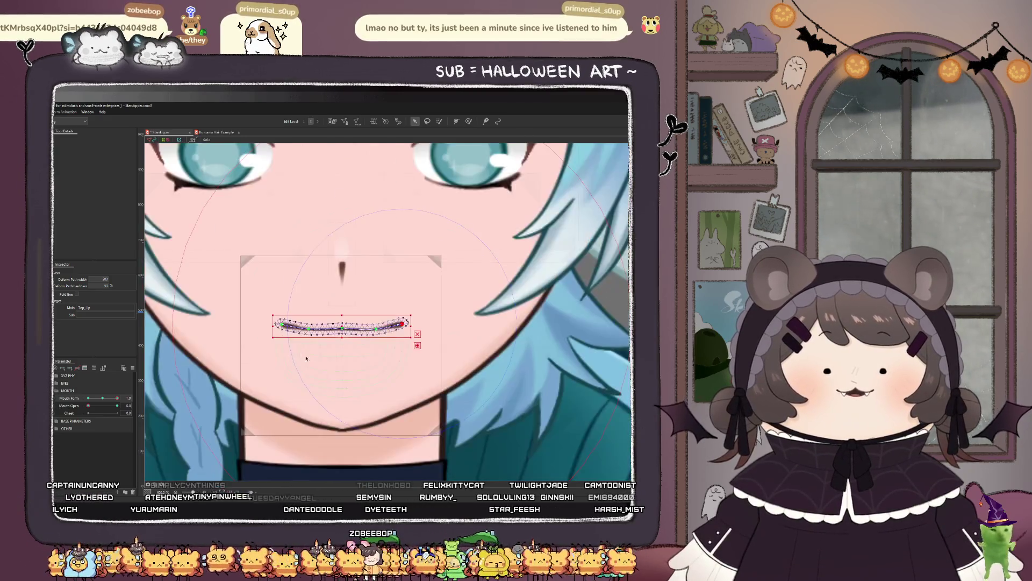
scroll(320, 351, up, 3)
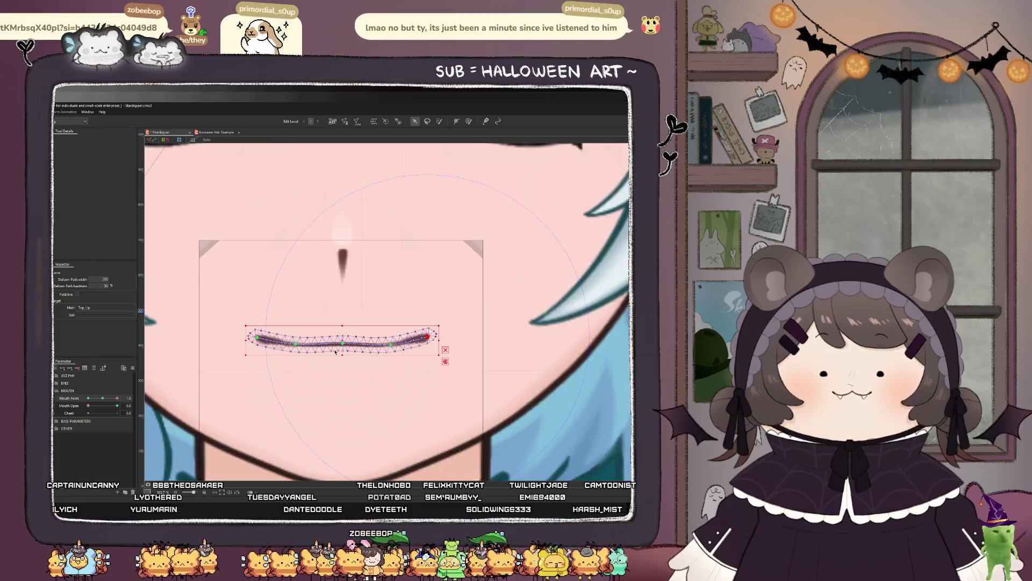
mouse_move(114, 399)
mouse_down()
mouse_move(103, 399)
mouse_move(128, 399)
mouse_up()
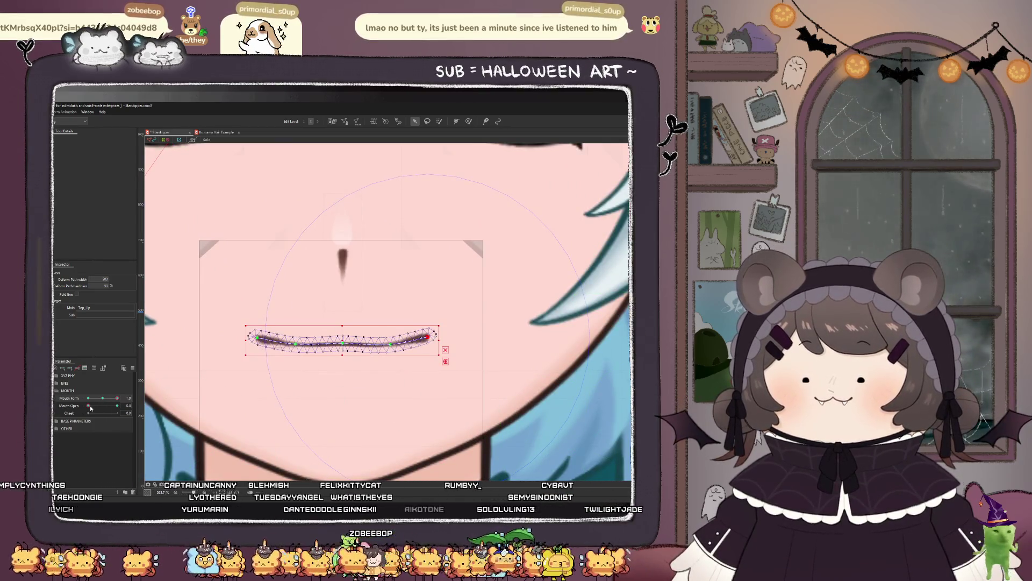
click(103, 399)
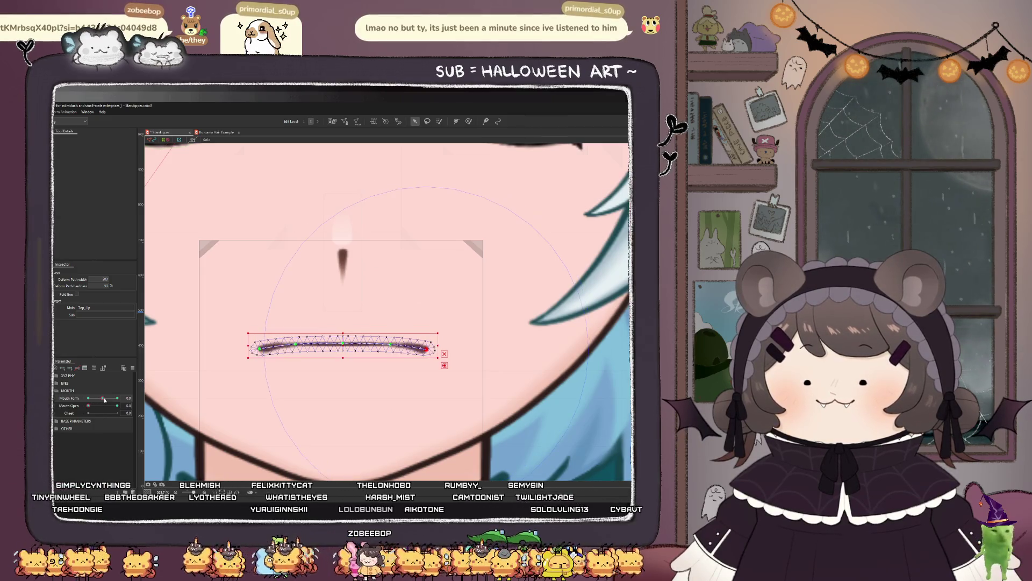
click(90, 398)
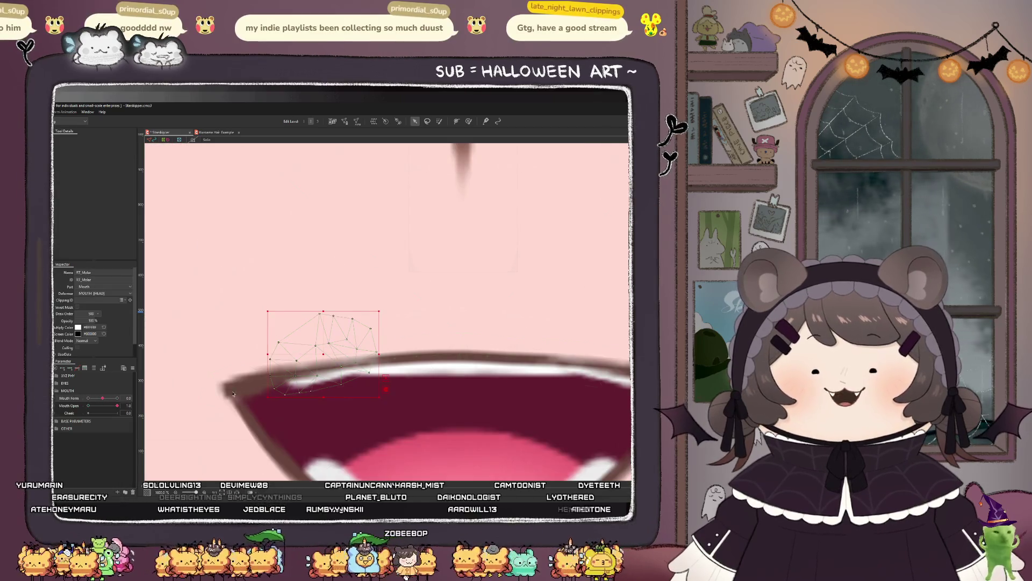
Step: Tilt the RT_Molar fang clockwise, and tilt and slightly raise the LT_Molar fang
scroll(344, 309, down, 3)
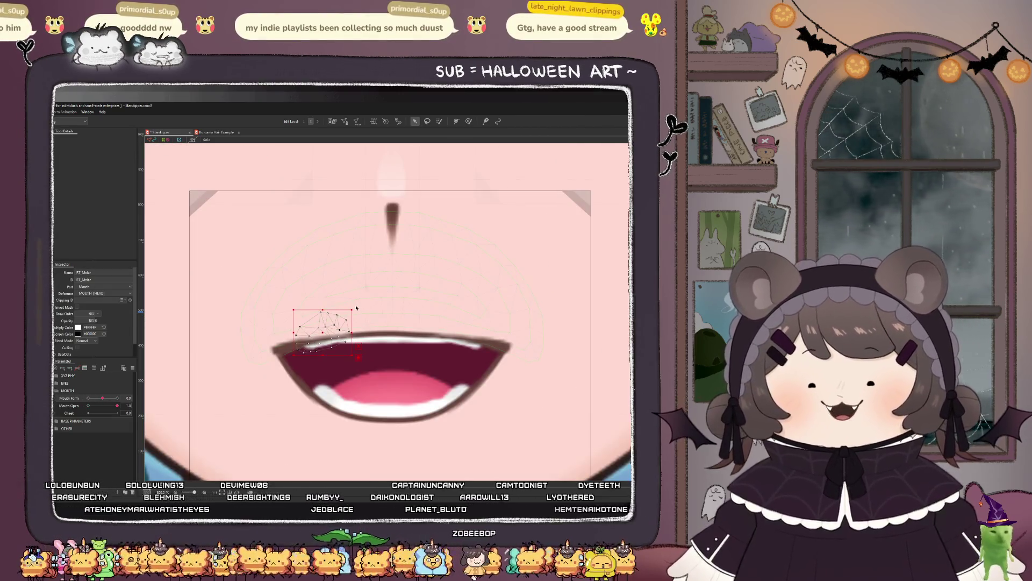
mouse_move(354, 312)
mouse_down()
mouse_move(360, 324)
mouse_move(324, 330)
mouse_up()
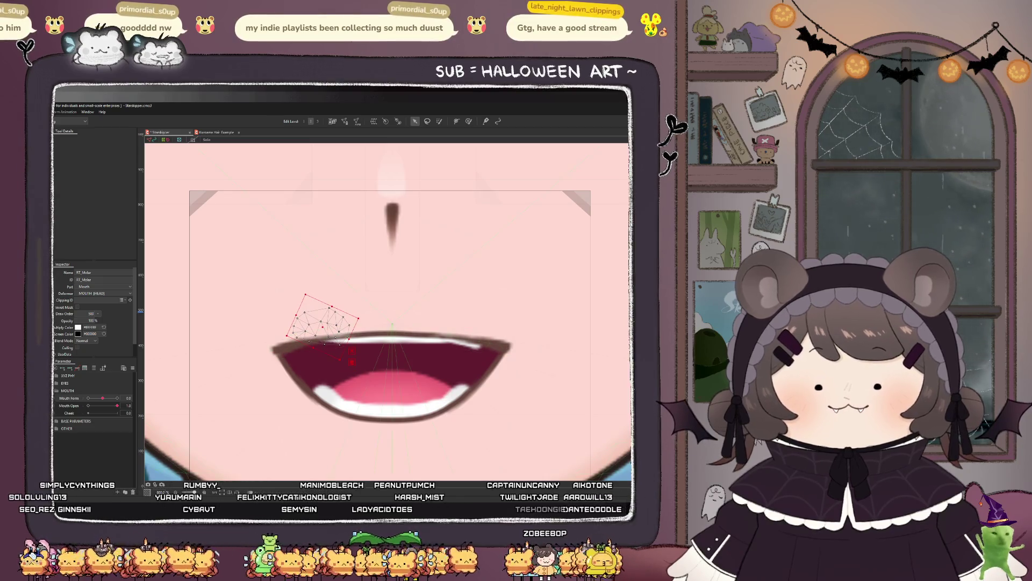
click(481, 343)
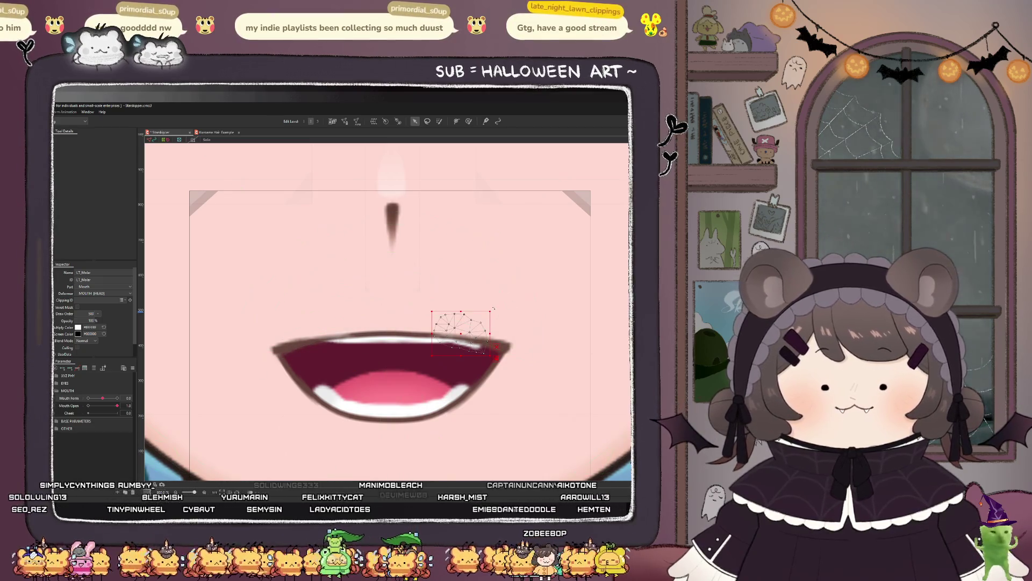
drag(493, 311, 481, 297)
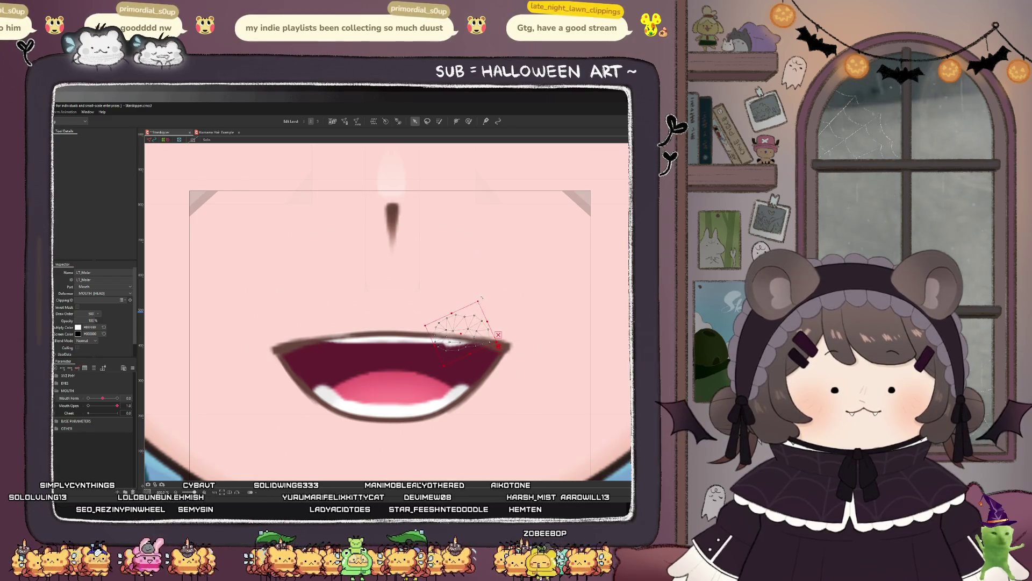
drag(463, 338, 464, 334)
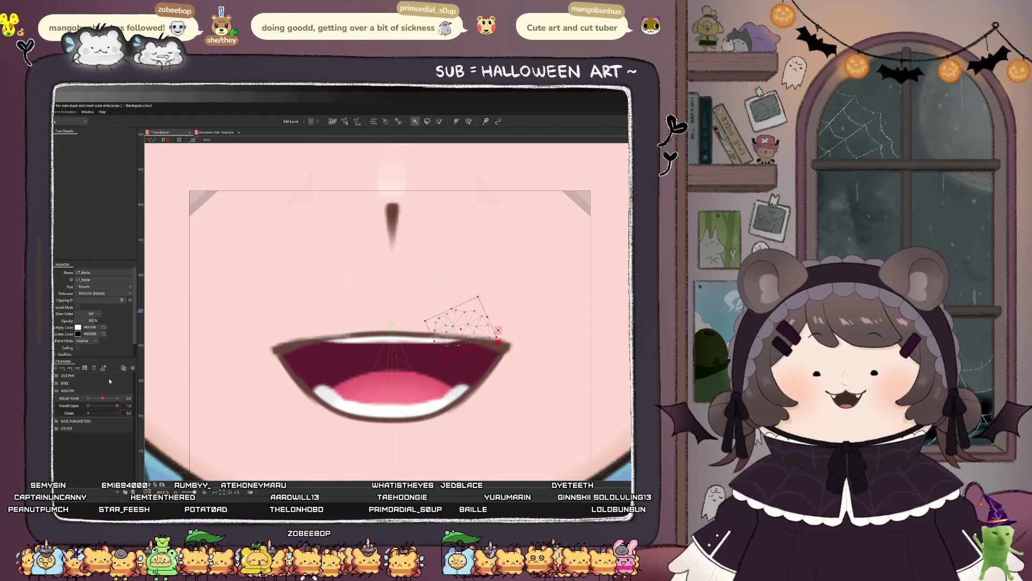
Step: At maximum Mouth Form, tilt LT_Molar slightly counter-clockwise and nudge RT_Molar up
drag(106, 399, 125, 395)
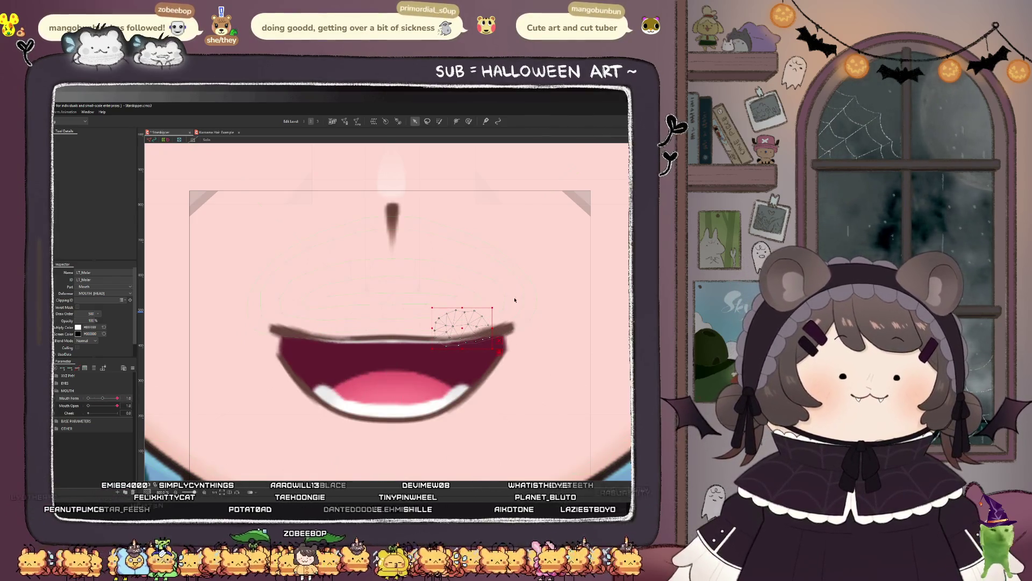
drag(494, 306, 488, 300)
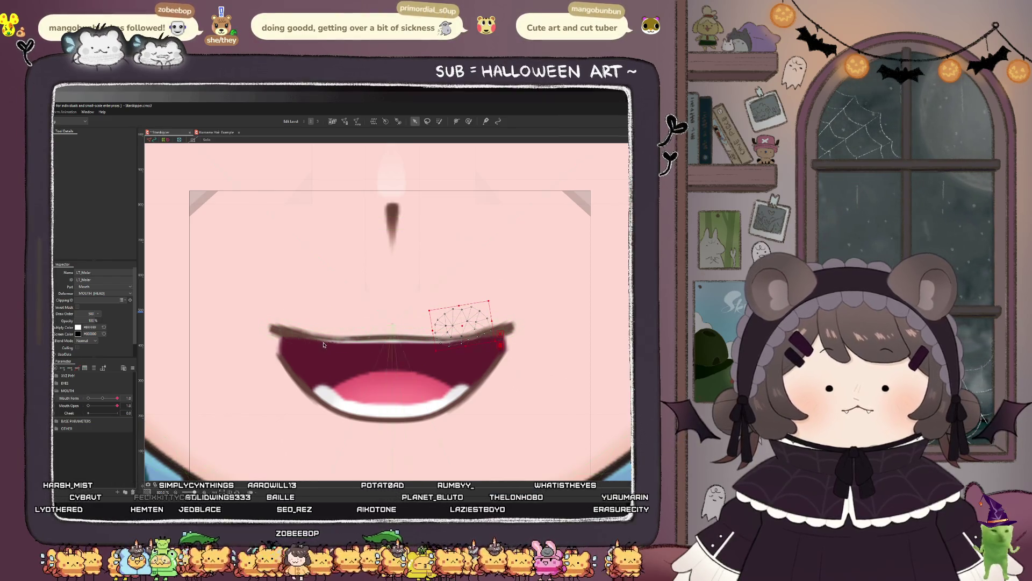
click(301, 336)
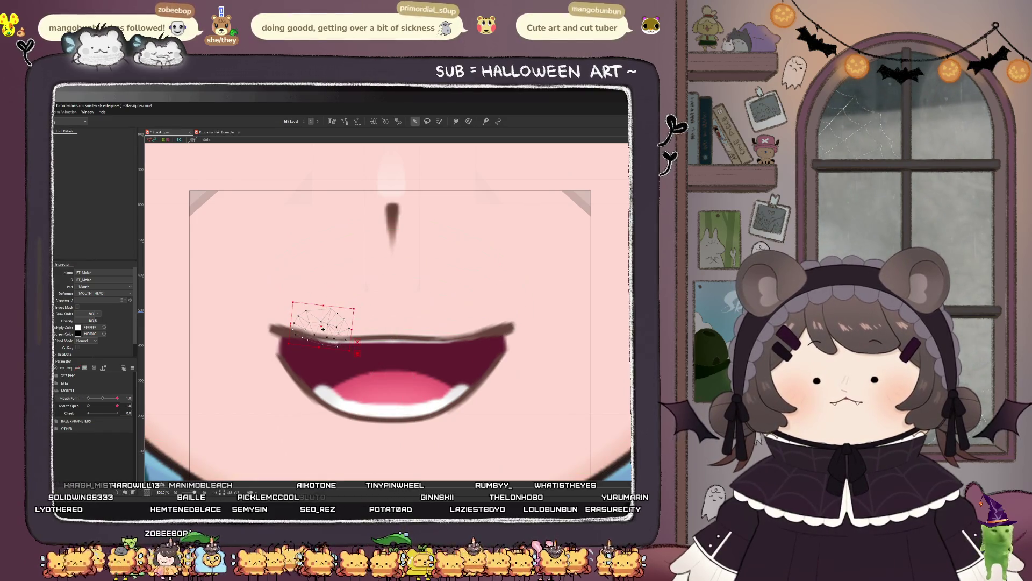
drag(323, 329, 324, 326)
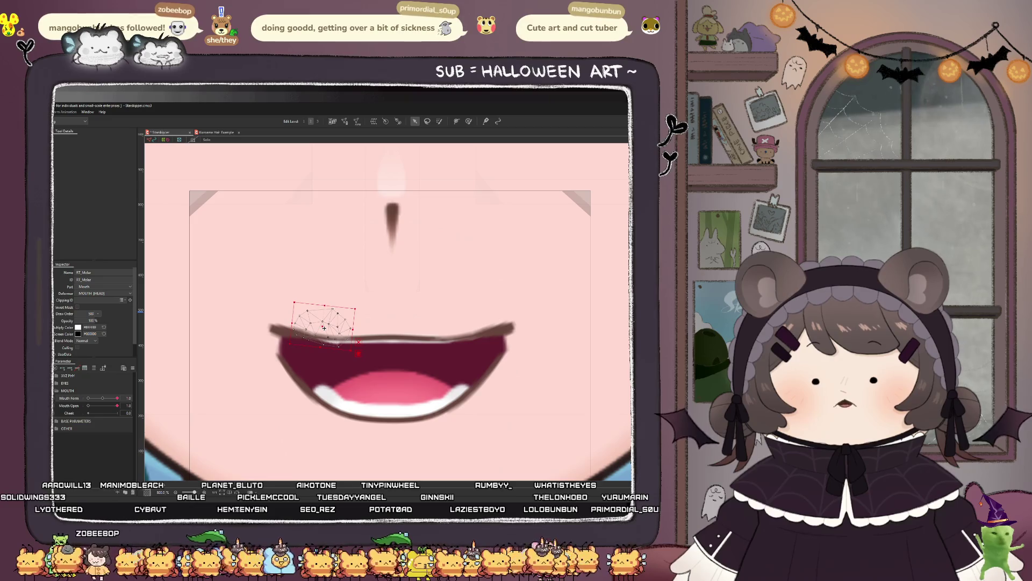
scroll(362, 337, down, 5)
Step: Test Mouth Open, box-select the mouth's top edge points, set Mouth Form to 1.0, and select Bottom_Lip
scroll(310, 369, down, 3)
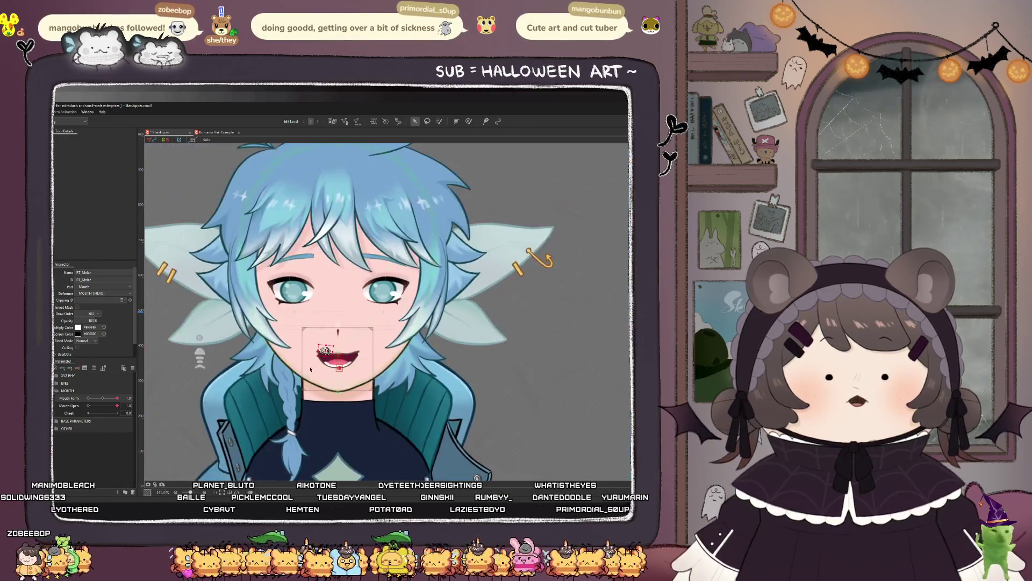
scroll(321, 379, up, 1)
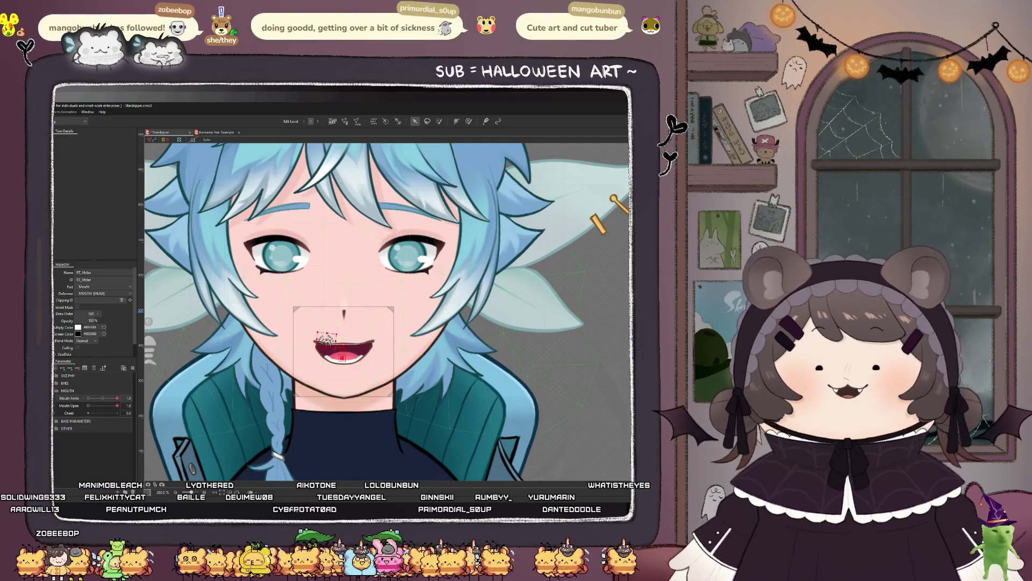
mouse_move(109, 402)
mouse_down()
mouse_move(88, 405)
mouse_move(122, 404)
mouse_move(102, 398)
mouse_up()
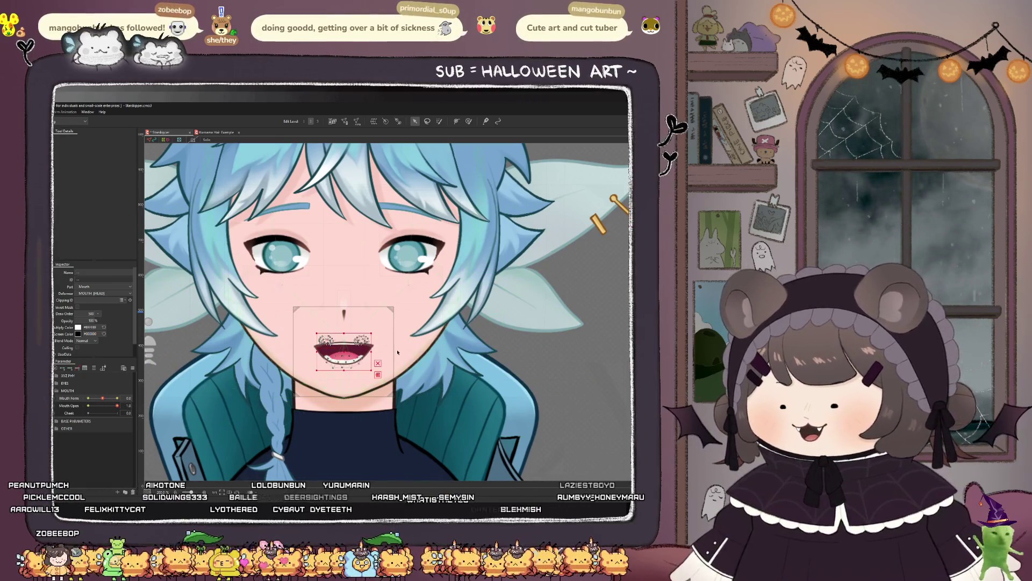
scroll(343, 330, up, 2)
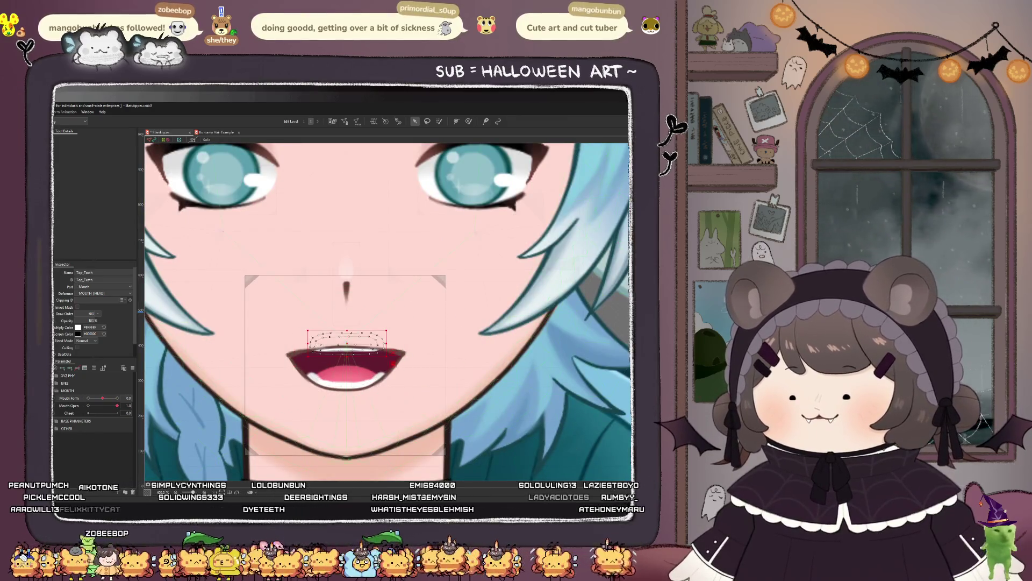
mouse_move(290, 327)
mouse_down()
mouse_move(403, 352)
mouse_move(345, 356)
mouse_move(344, 368)
mouse_up()
scroll(345, 367, down, 2)
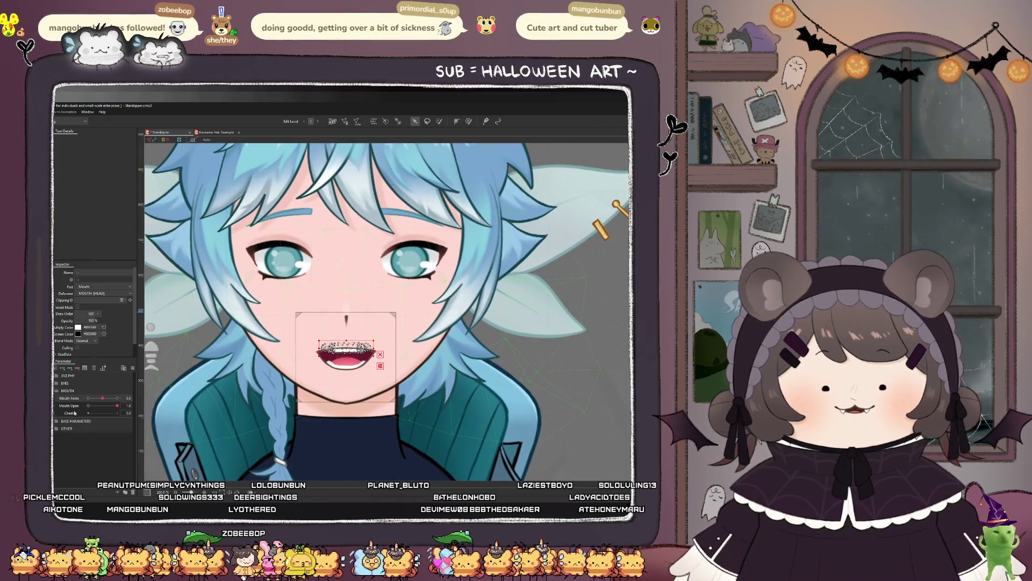
drag(103, 399, 117, 397)
scroll(340, 355, up, 2)
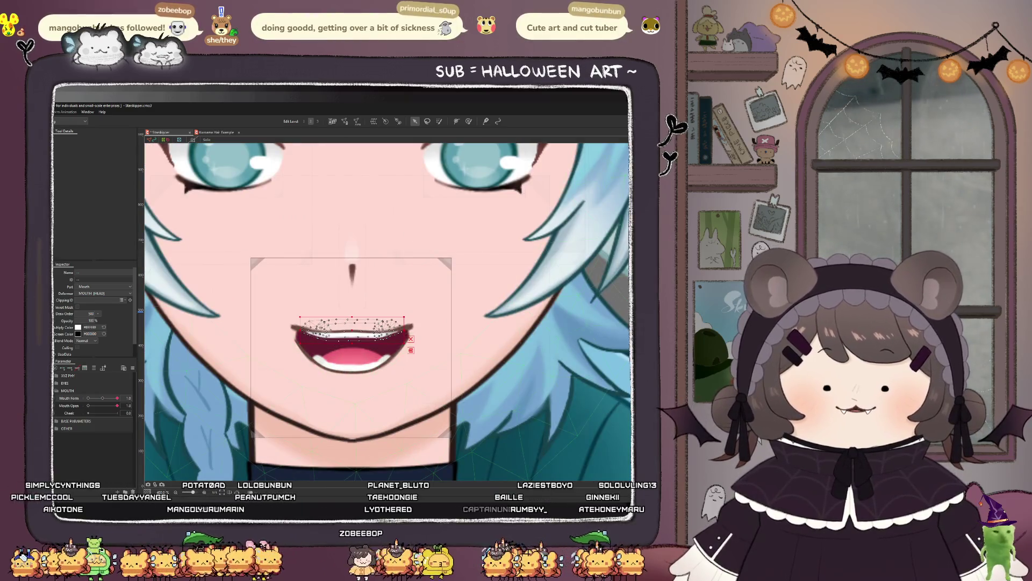
click(351, 369)
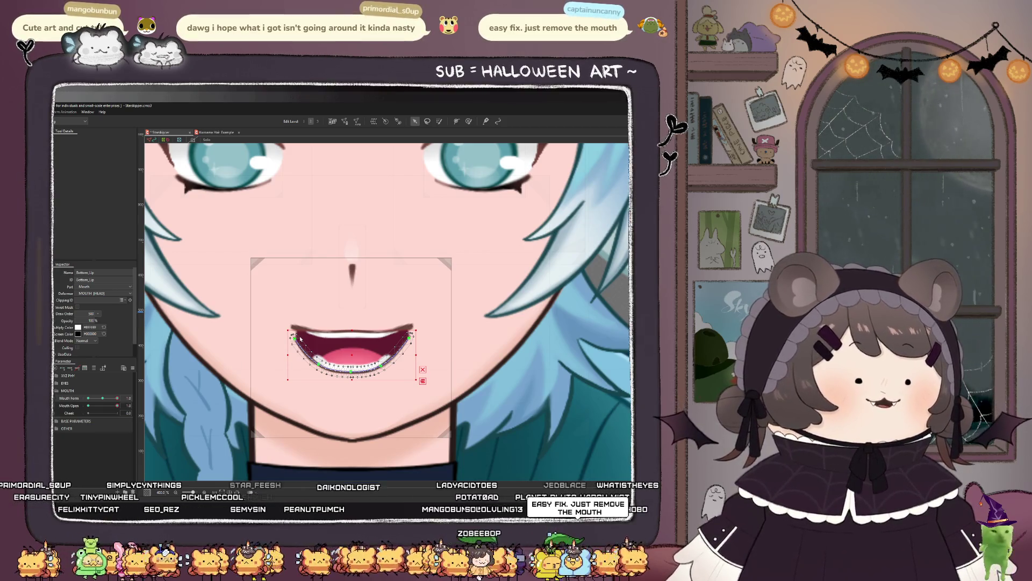
Step: Raise the bottom lip path's right corner and lift its centre slightly
scroll(299, 338, up, 2)
click(294, 334)
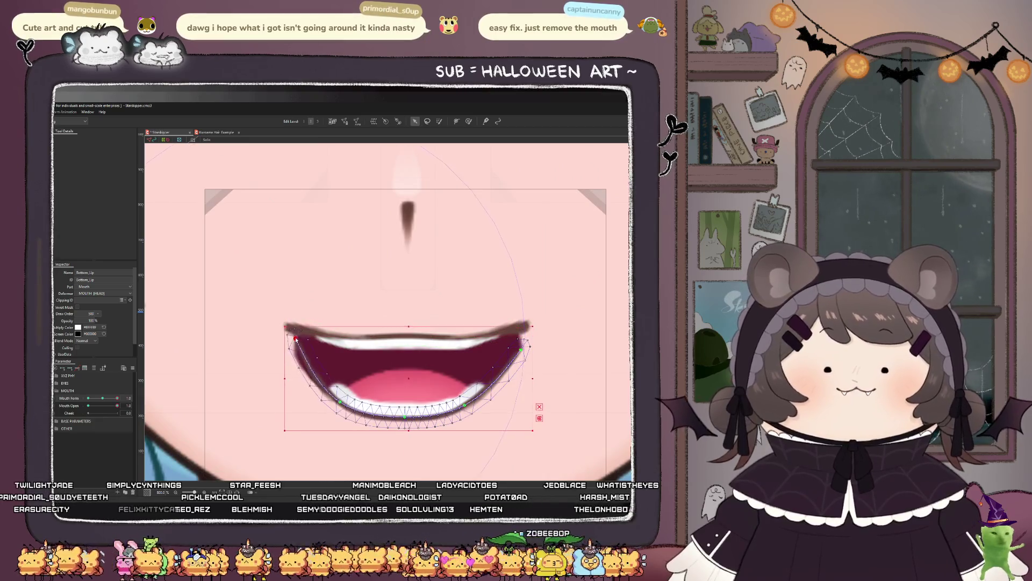
click(529, 357)
drag(520, 350, 522, 332)
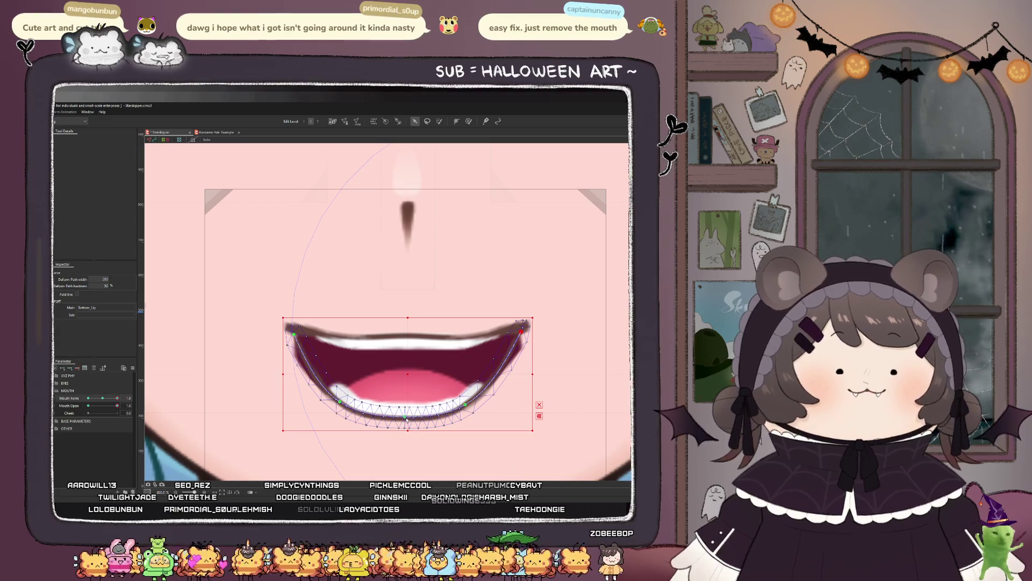
drag(405, 419, 406, 417)
scroll(324, 352, down, 1)
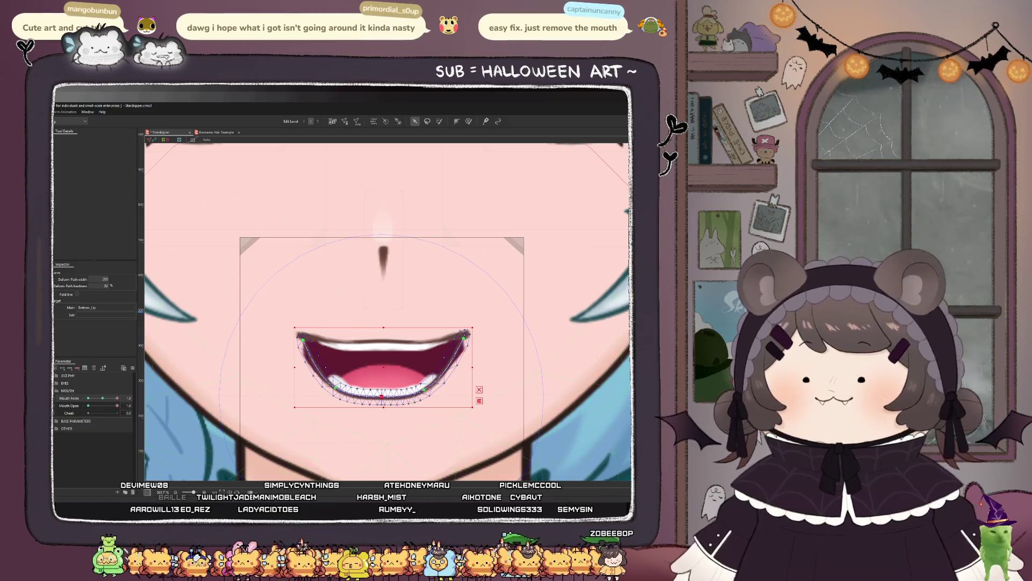
Step: Brush-reshape Bottom_Lip_Mask at both mouth corners and paint weight on the left corner
click(325, 352)
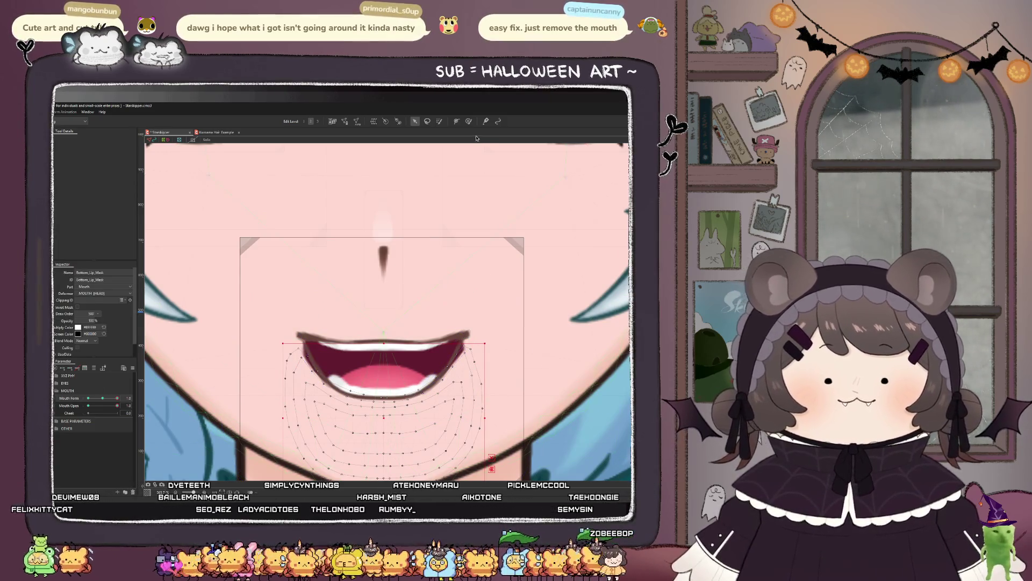
click(469, 121)
mouse_move(496, 354)
mouse_down()
mouse_move(483, 339)
mouse_move(476, 371)
mouse_up()
mouse_move(290, 377)
mouse_down()
mouse_move(271, 368)
mouse_move(281, 368)
mouse_up()
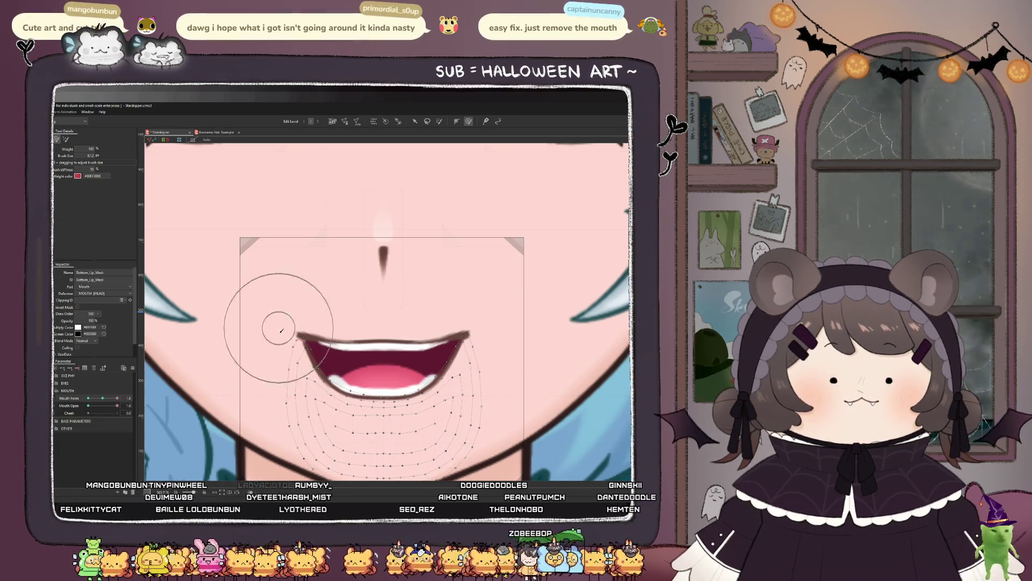
drag(268, 330, 272, 369)
scroll(373, 368, down, 2)
scroll(373, 367, down, 5)
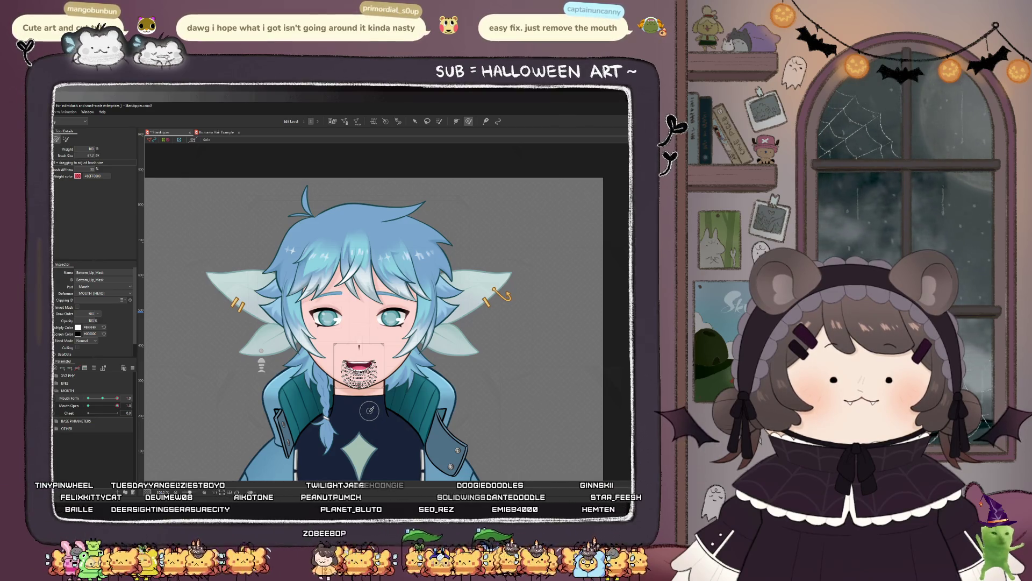
Step: Clear the selection with the arrow tool and set Mouth Form to 0.7 to preview
key(v)
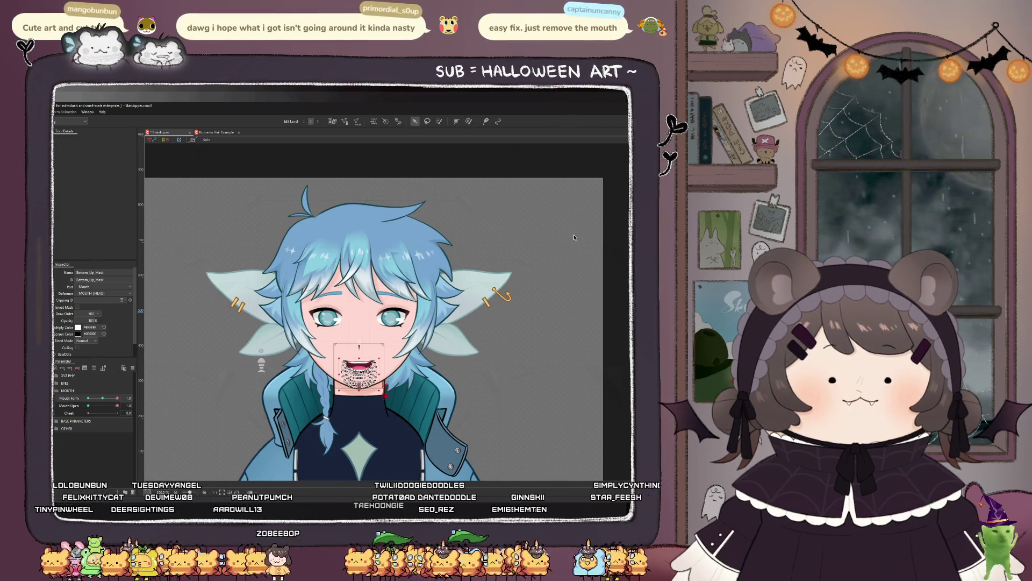
click(575, 237)
drag(117, 397, 110, 408)
Step: On the Bottom_Lip mesh, raise a point on the lower lip's deform curve
scroll(348, 370, up, 5)
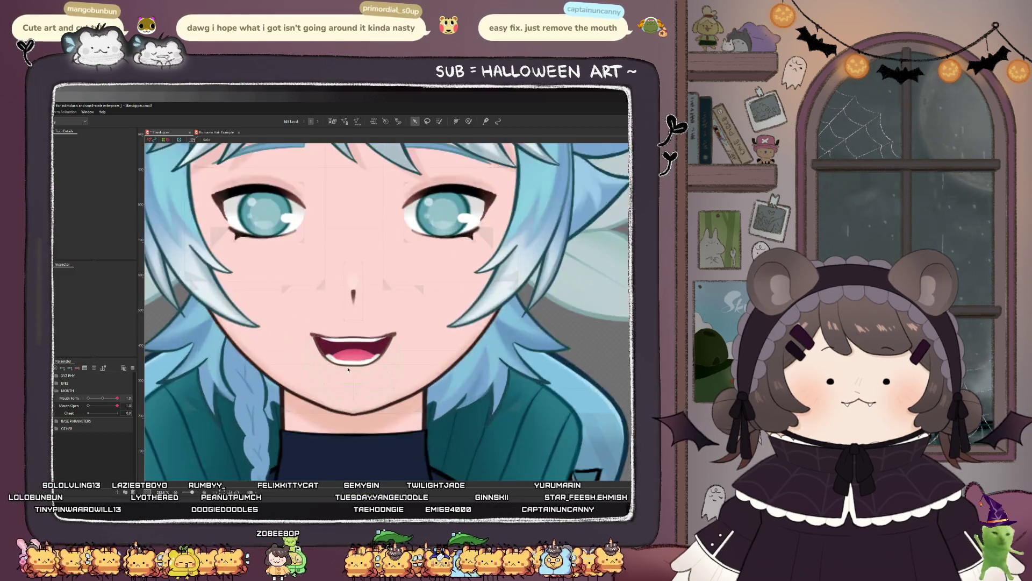
click(348, 369)
scroll(348, 368, up, 3)
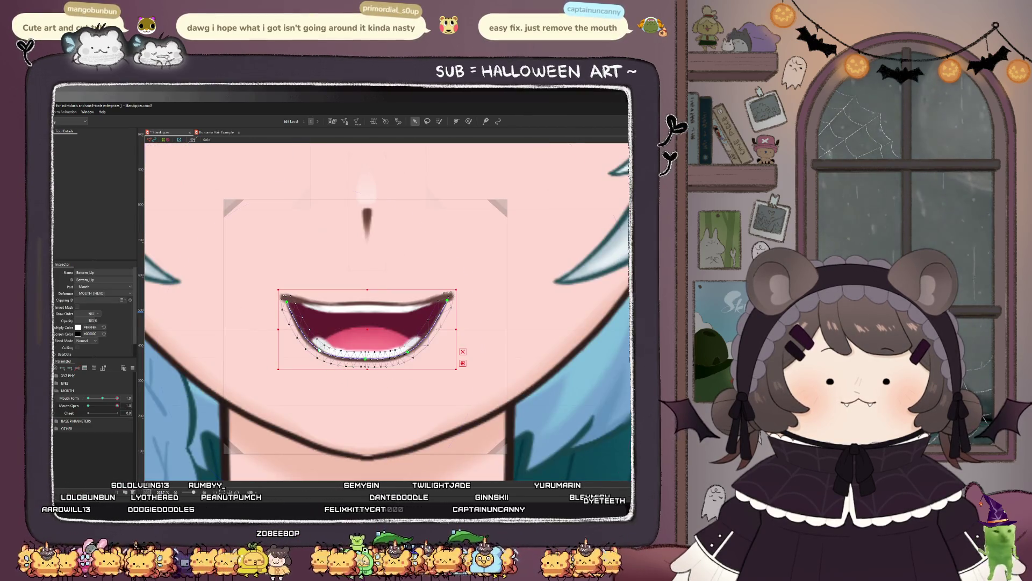
click(319, 342)
drag(408, 352, 410, 346)
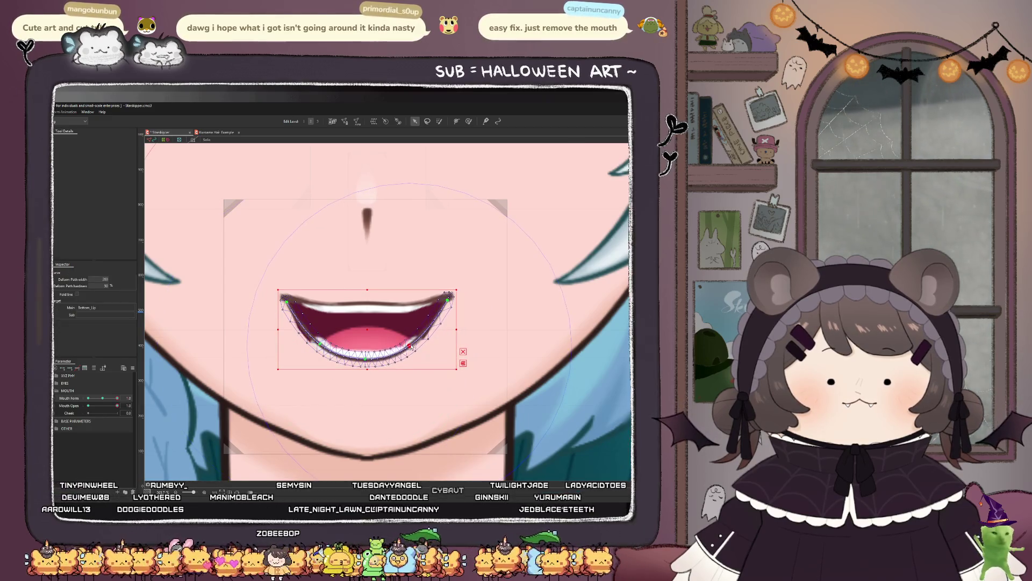
Step: Weight-paint Bottom_Lip_Mask's lower-left and right edges, test Mouth Open, and split the mouth sliders
click(444, 302)
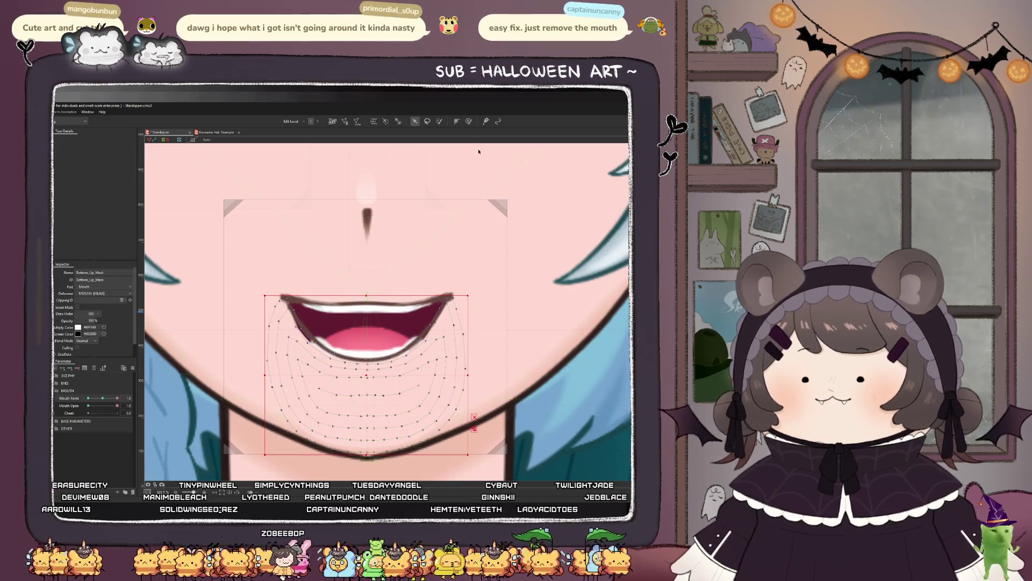
click(467, 121)
scroll(362, 343, up, 1)
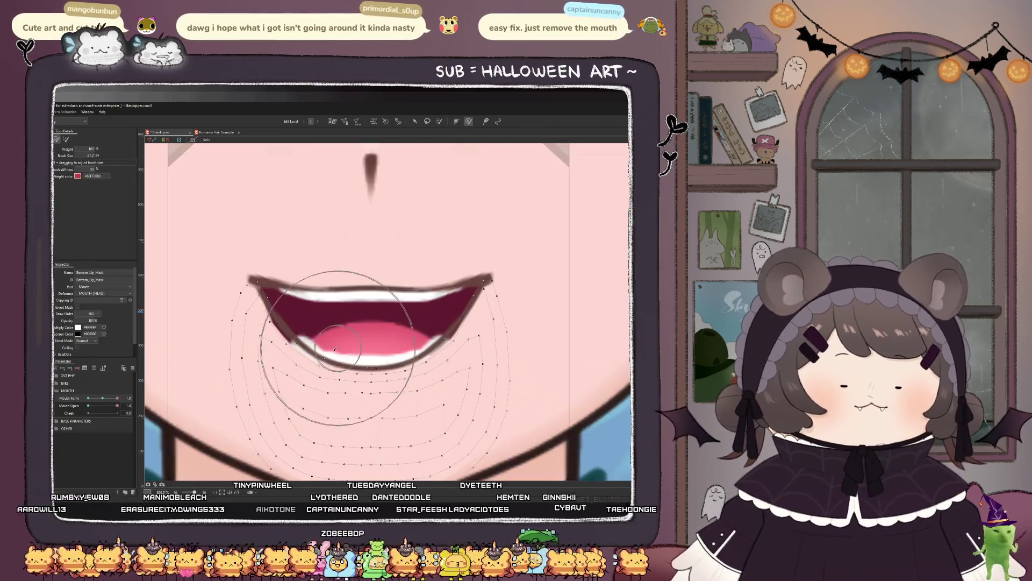
drag(290, 347, 332, 329)
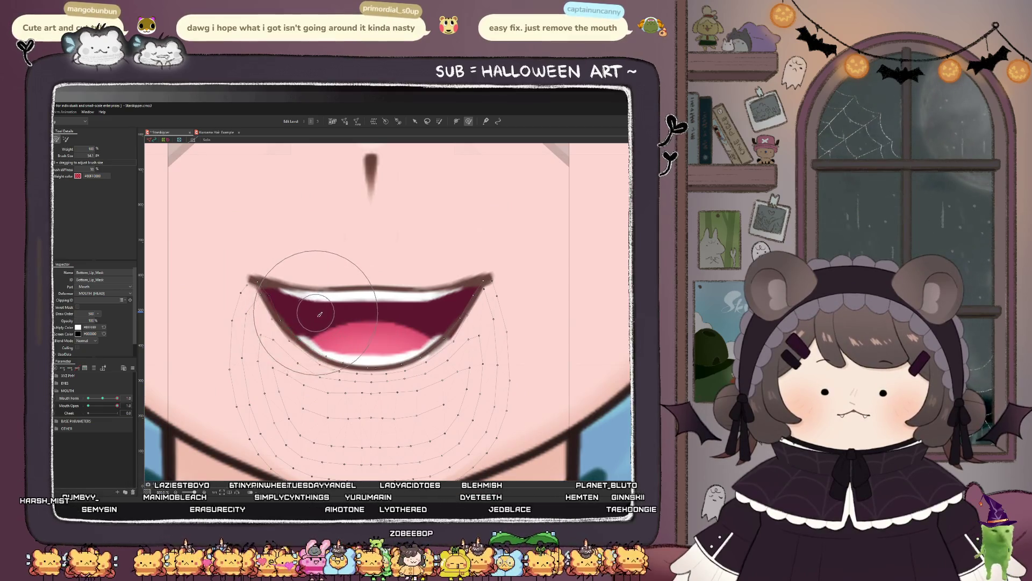
mouse_move(424, 301)
mouse_down()
mouse_move(424, 321)
mouse_move(390, 342)
mouse_up()
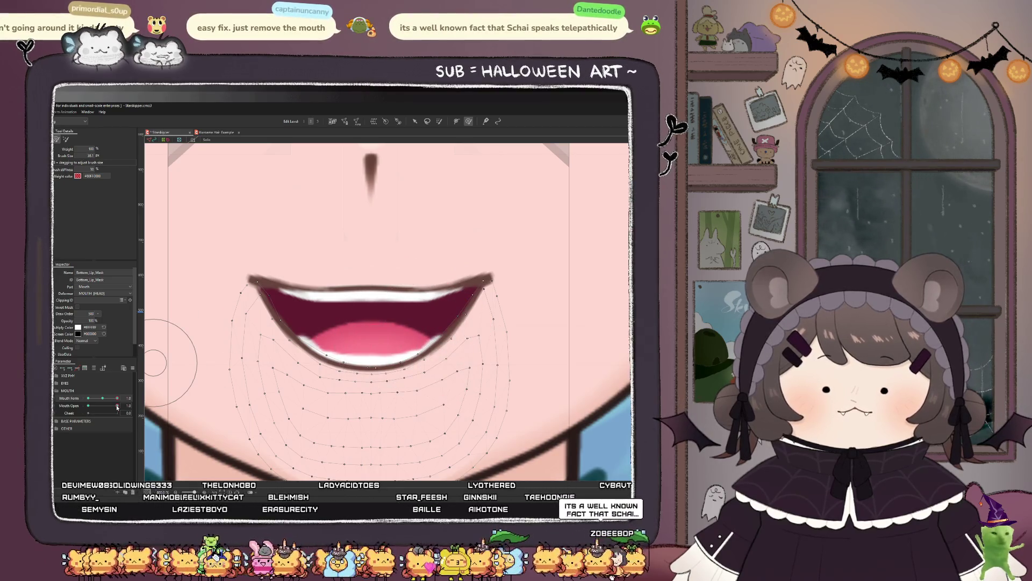
mouse_move(117, 405)
mouse_down()
mouse_move(87, 405)
mouse_move(118, 405)
mouse_move(110, 397)
mouse_move(105, 415)
mouse_move(114, 399)
mouse_move(117, 412)
mouse_move(134, 417)
mouse_move(135, 399)
mouse_move(138, 425)
mouse_move(139, 390)
mouse_move(91, 408)
mouse_move(116, 412)
mouse_move(81, 413)
mouse_up()
click(58, 413)
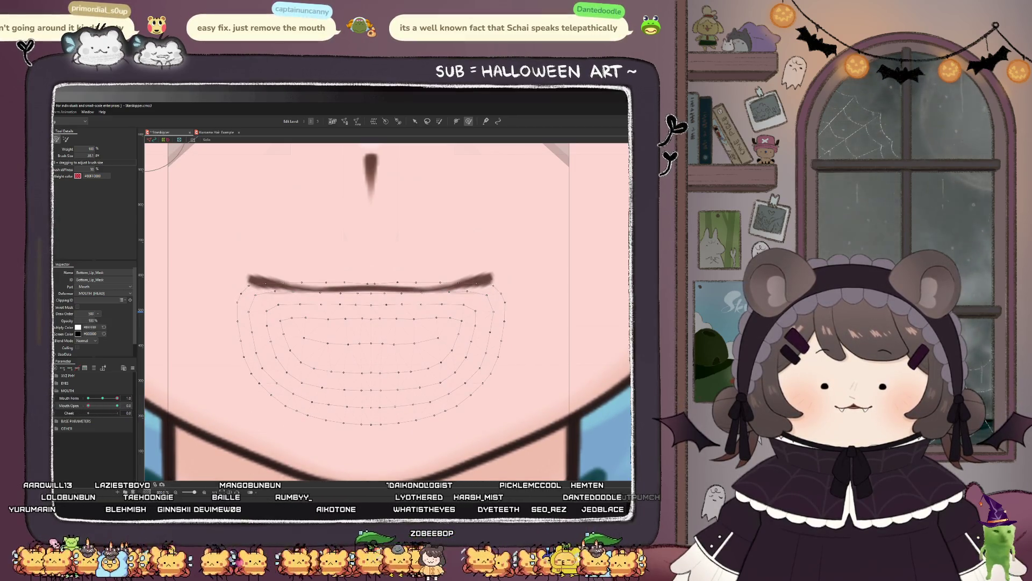
Step: Reshape both ends of the closed mouth line on the Top_Lip_Mask mesh
click(252, 269)
mouse_move(255, 315)
mouse_down()
mouse_move(232, 309)
mouse_move(226, 295)
mouse_move(266, 307)
mouse_move(272, 292)
mouse_move(288, 312)
mouse_up()
mouse_move(526, 295)
mouse_down()
mouse_move(519, 274)
mouse_move(489, 263)
mouse_move(473, 301)
mouse_move(426, 306)
mouse_move(457, 295)
mouse_up()
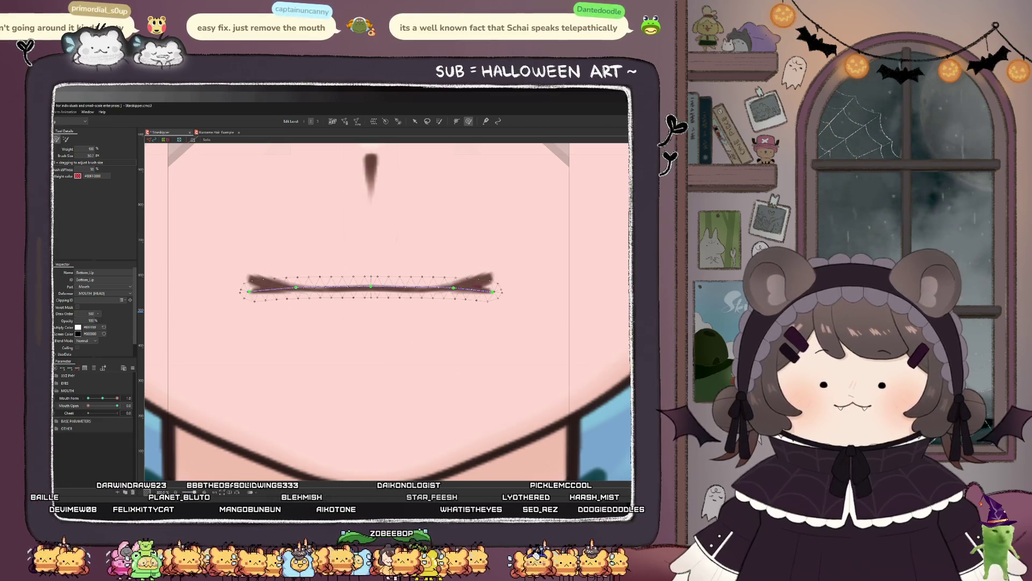
Step: Bend the Bottom_Lip deform path so both ends curve upward
key(v)
click(257, 293)
key(b)
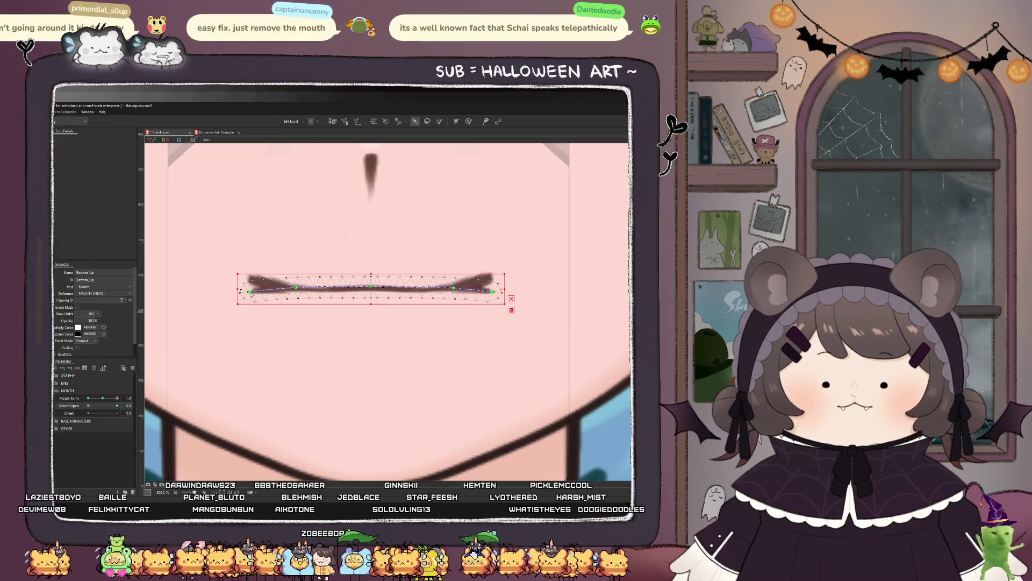
drag(256, 293, 252, 279)
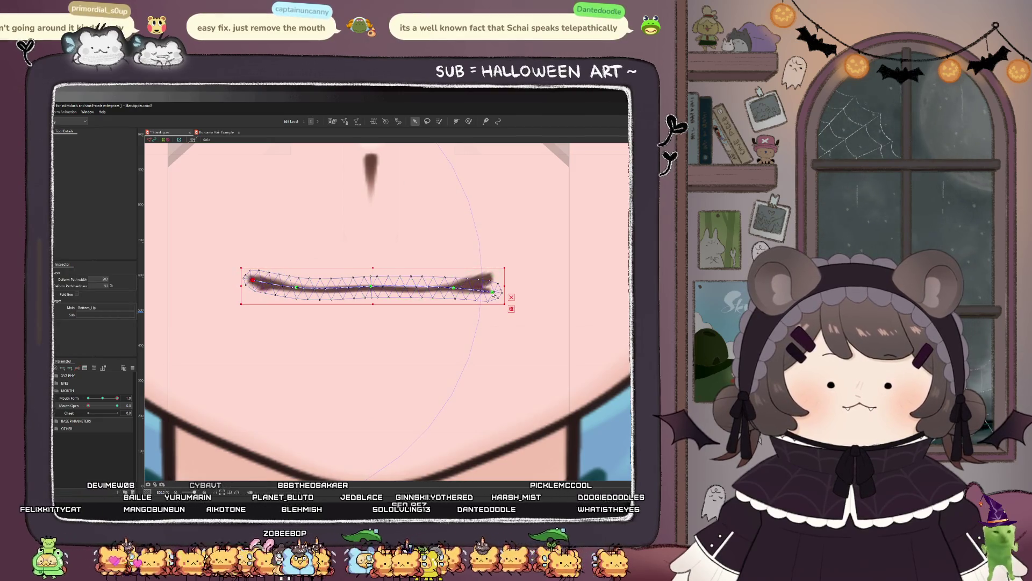
drag(491, 290, 488, 278)
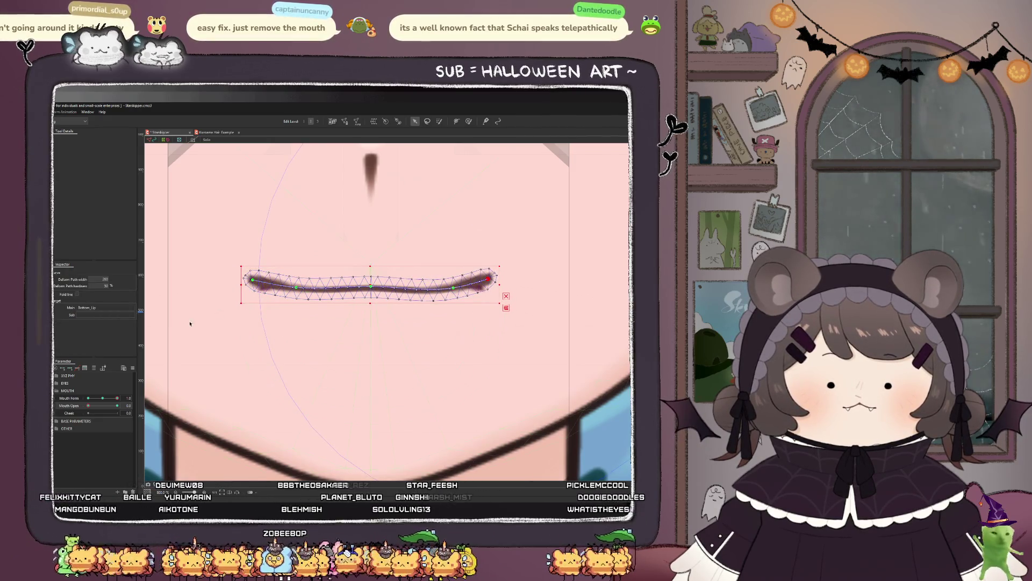
Step: Weight-paint both ends of Bottom_Lip_Mask, then open the mouth to check the deformation
click(371, 349)
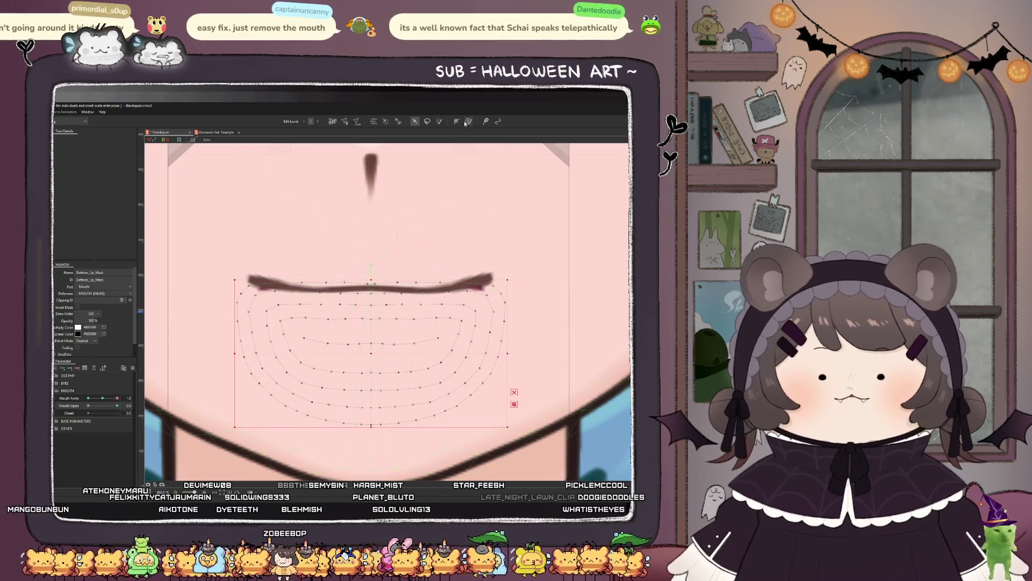
click(468, 121)
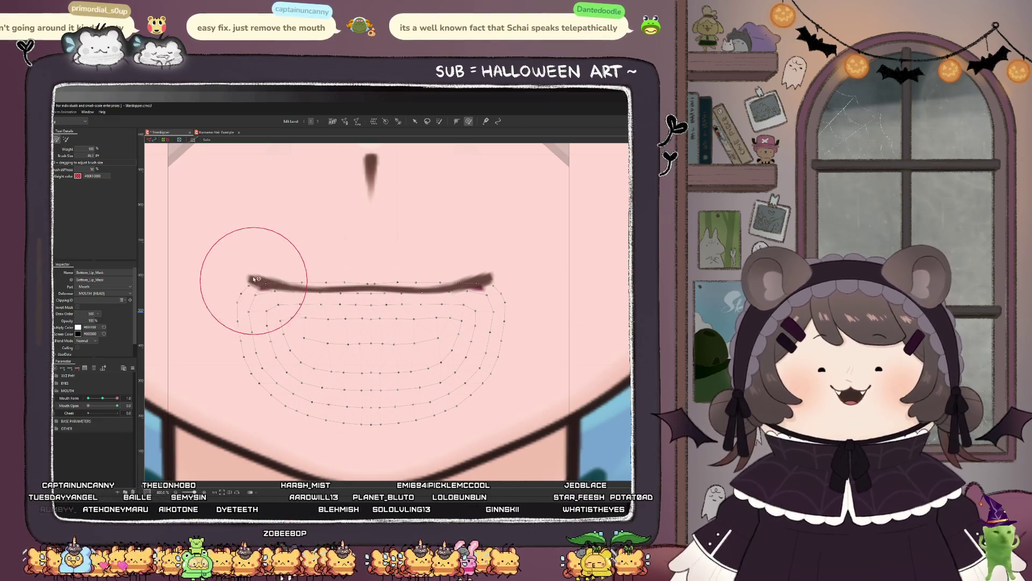
mouse_move(241, 296)
mouse_down()
mouse_move(250, 301)
mouse_move(247, 293)
mouse_up()
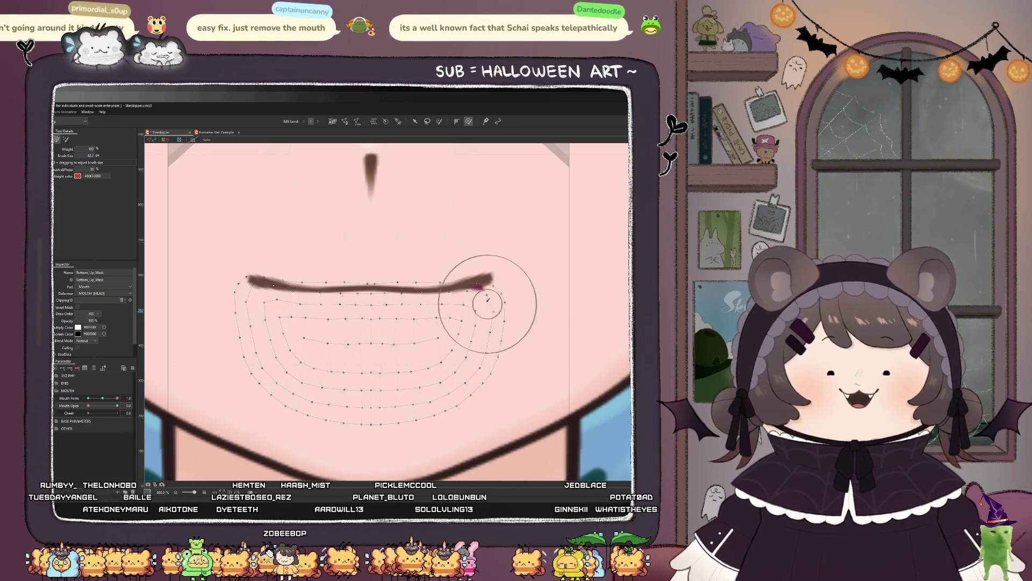
drag(486, 298, 485, 300)
scroll(262, 255, down, 3)
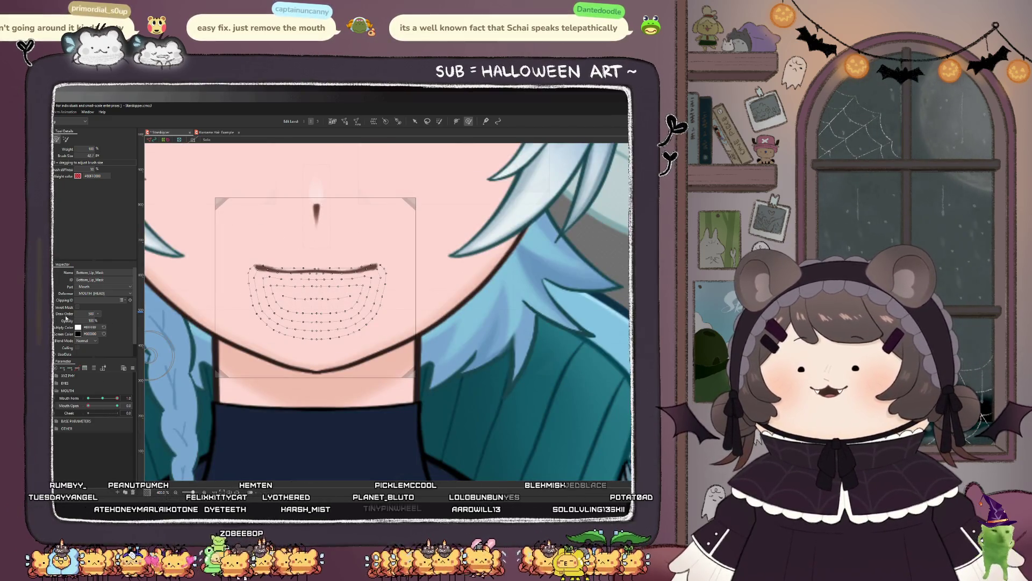
drag(89, 404, 116, 405)
scroll(304, 362, down, 5)
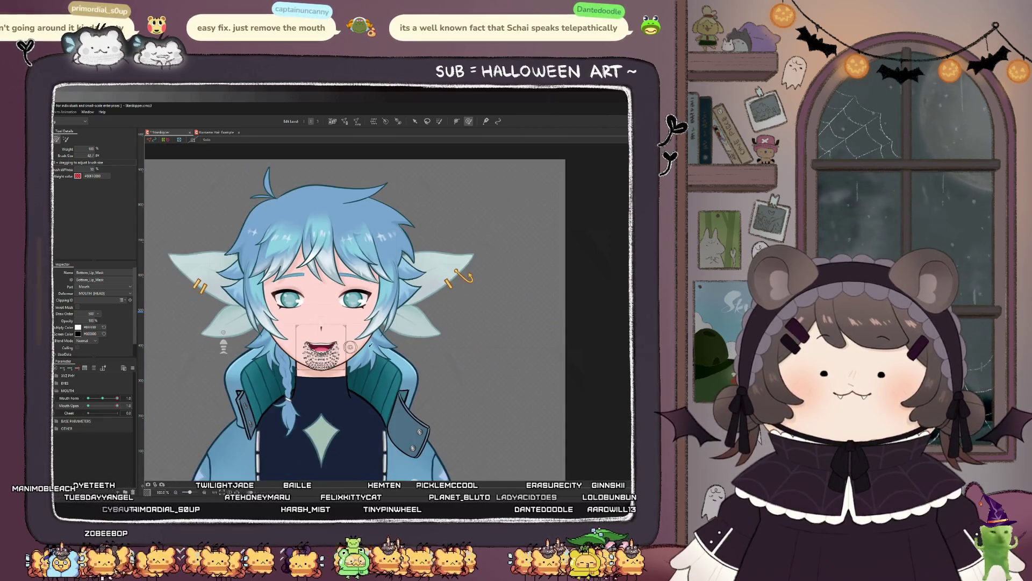
Step: Clear the mask selection and preview the mouth with Mouth Form at 0.8
click(414, 121)
click(259, 249)
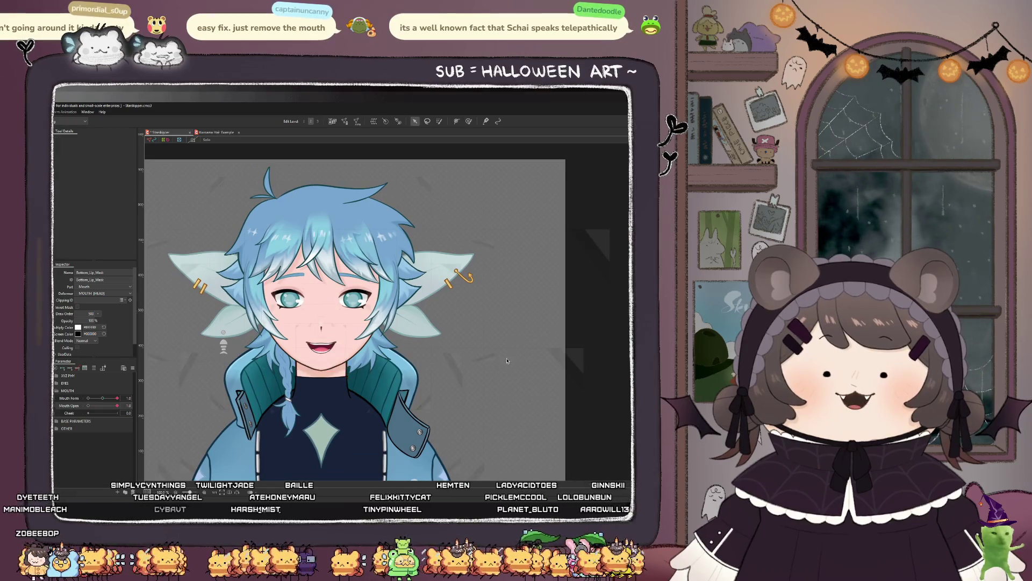
scroll(260, 249, down, 2)
scroll(188, 299, up, 2)
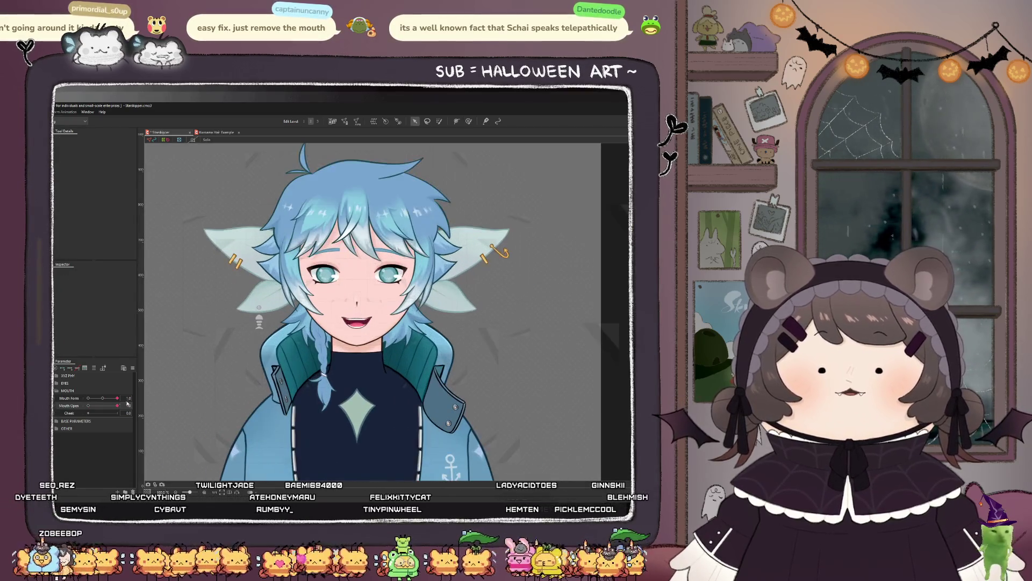
drag(117, 398, 121, 404)
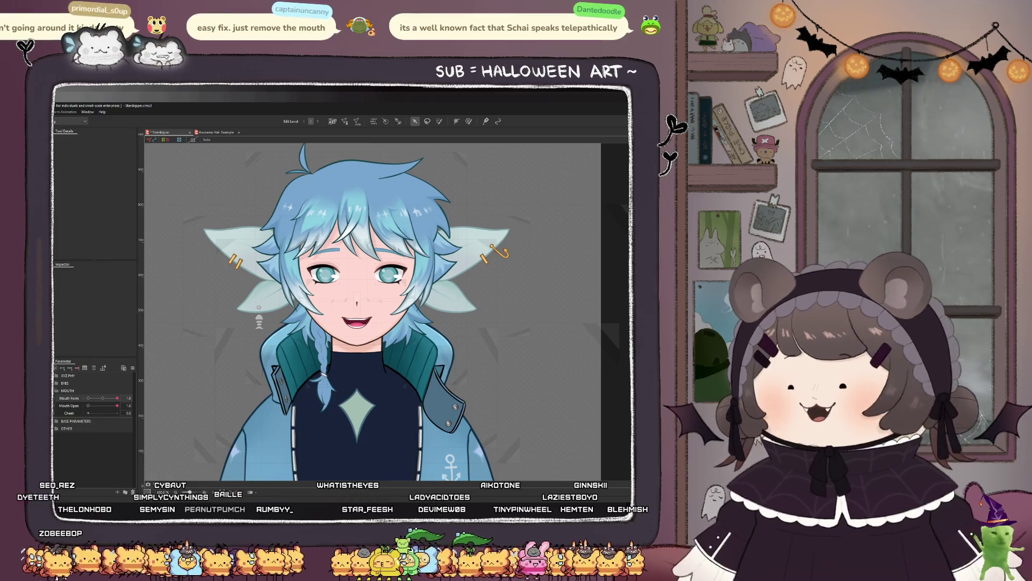
Step: On the combined Mouth Form/Open 2D grid, close the mouth into a neutral pose
click(105, 398)
mouse_move(109, 399)
mouse_down()
mouse_move(98, 444)
mouse_move(104, 395)
mouse_move(89, 389)
mouse_move(106, 410)
mouse_move(121, 398)
mouse_move(101, 396)
mouse_move(115, 398)
mouse_move(119, 425)
mouse_up()
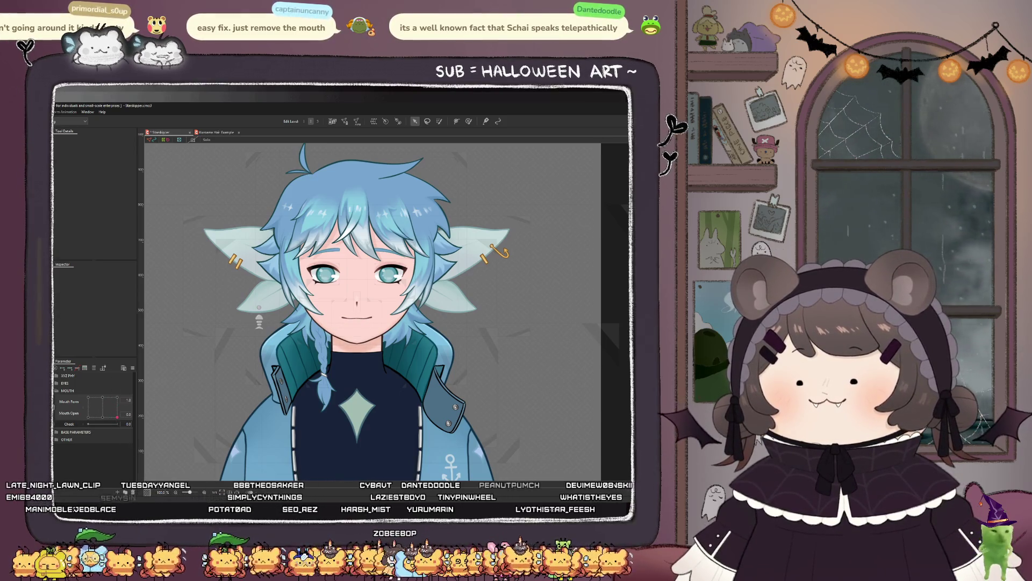
drag(92, 405, 89, 406)
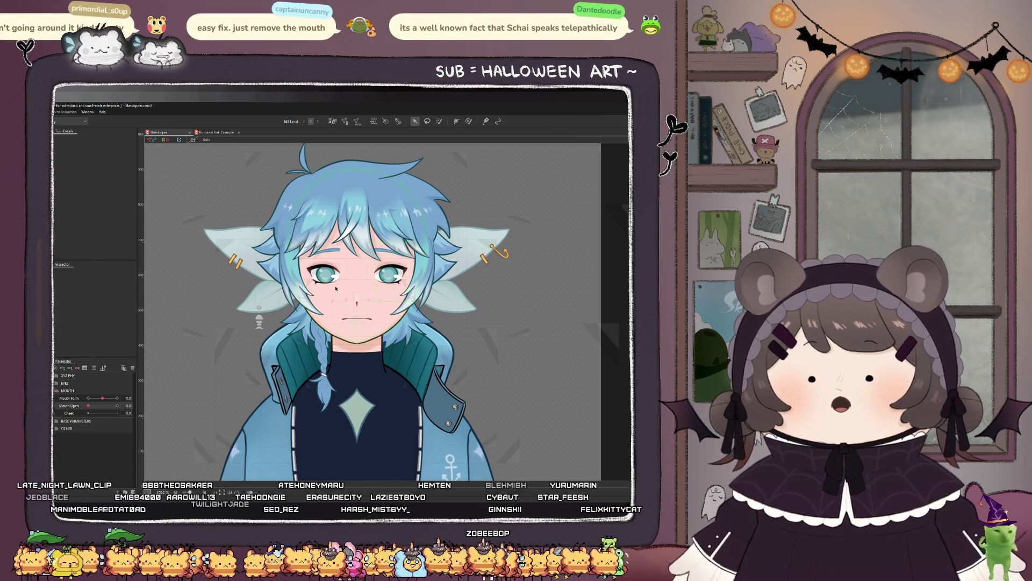
scroll(350, 307, down, 5)
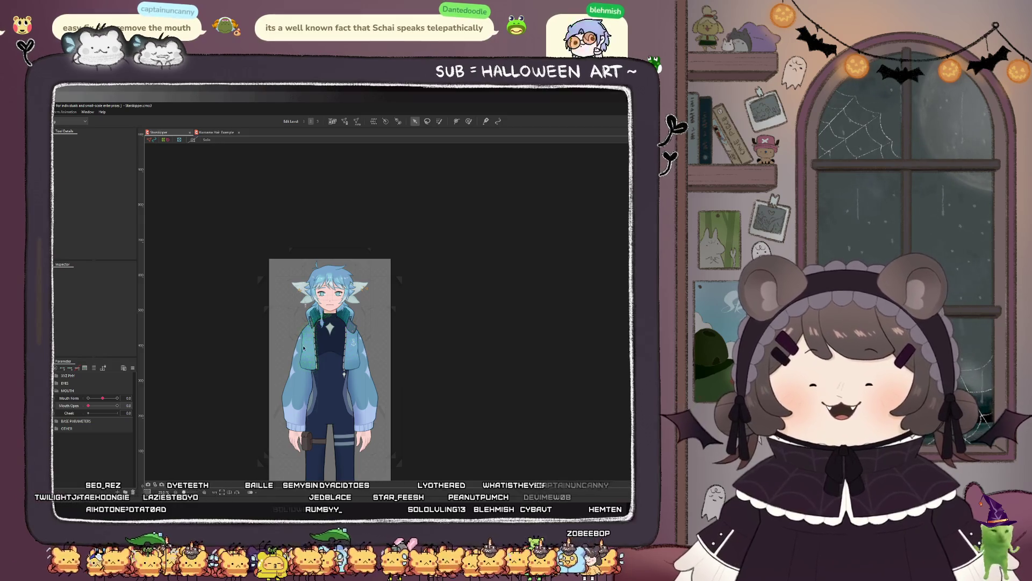
scroll(370, 260, up, 3)
scroll(552, 182, down, 3)
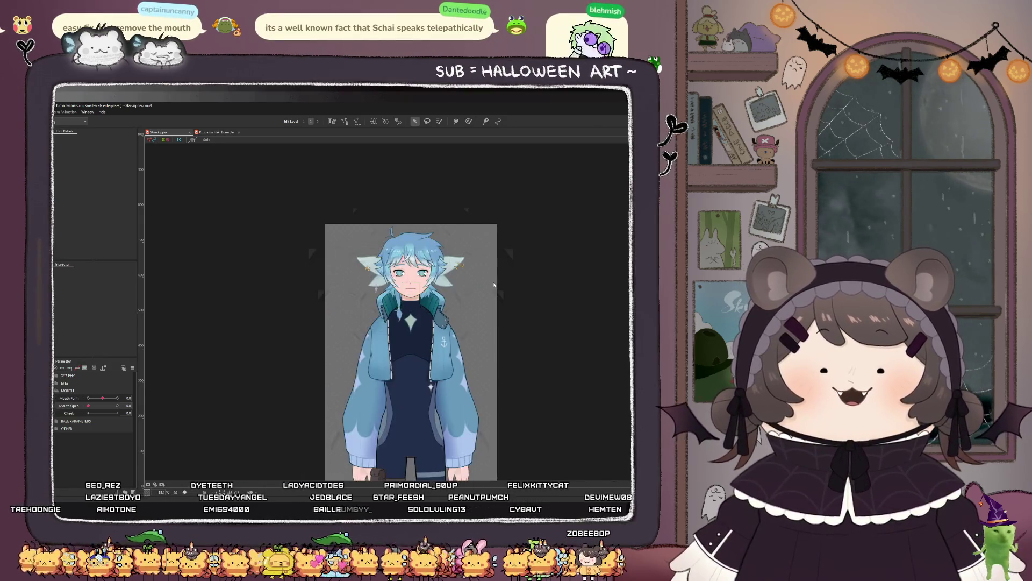
scroll(238, 166, up, 5)
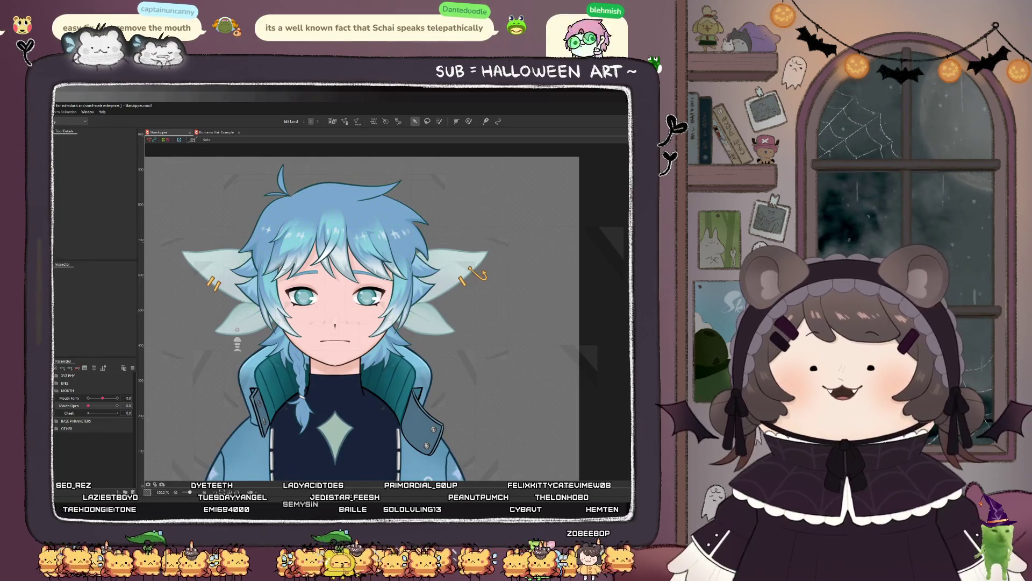